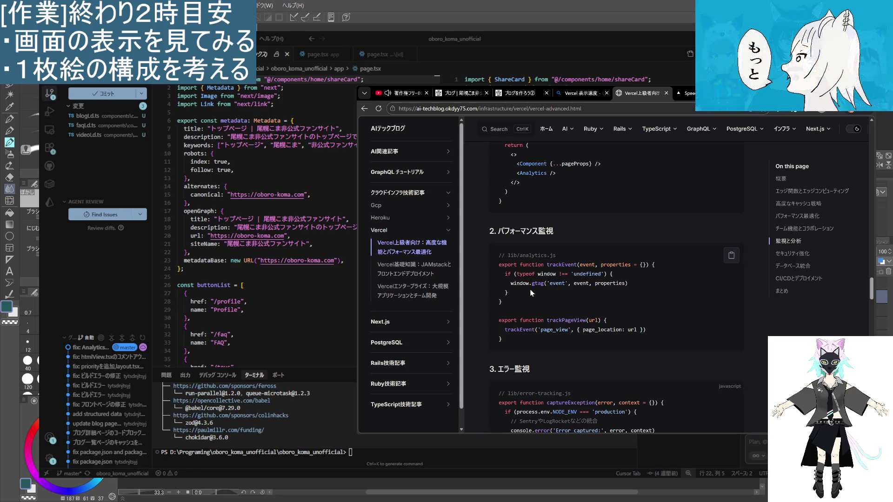
- Finish scrolling through the Vercel article and close its tab with Ctrl+W
scroll(532, 293, "down", 1)
scroll(532, 293, "down", 1)
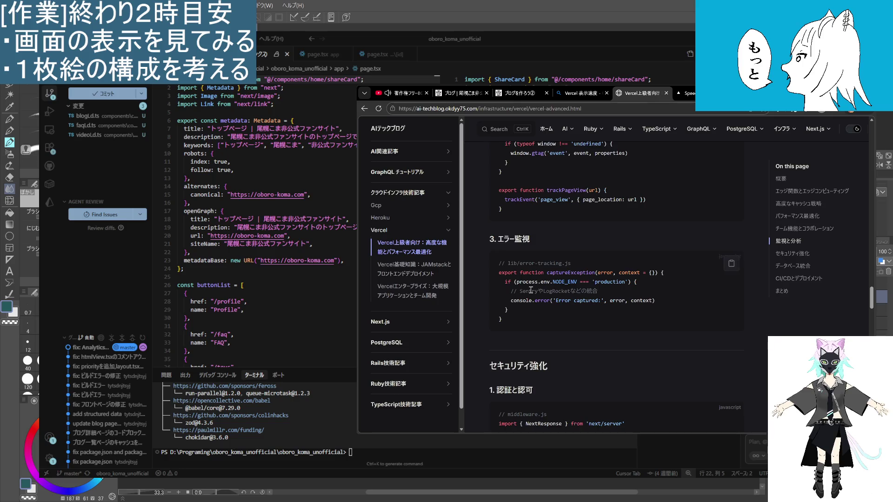
scroll(531, 290, "down", 1)
scroll(530, 293, "down", 1)
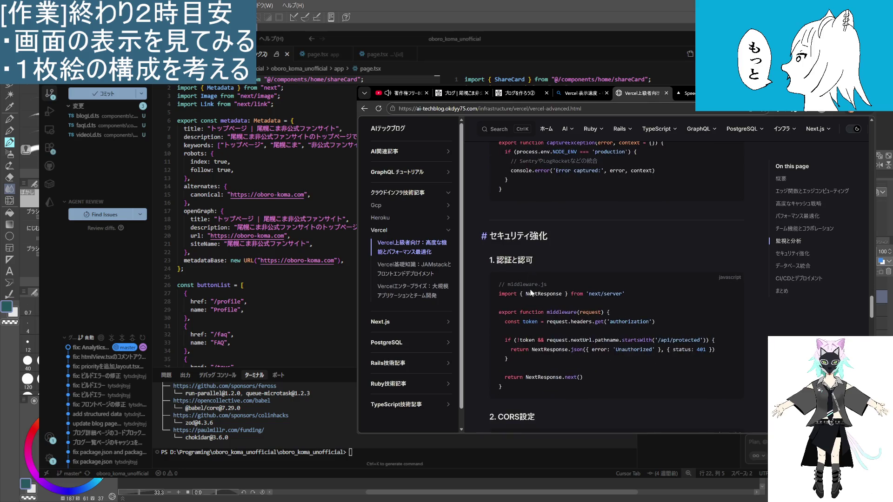
scroll(535, 298, "down", 3)
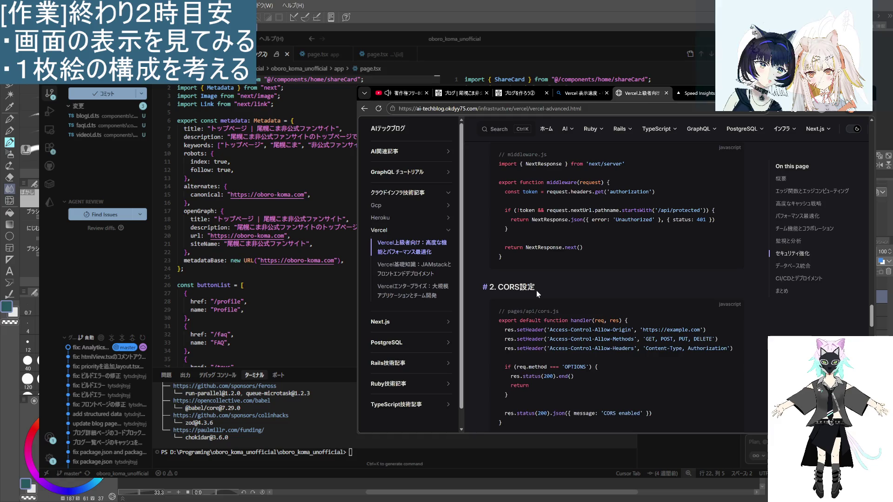
scroll(536, 290, "down", 1)
scroll(536, 291, "down", 1)
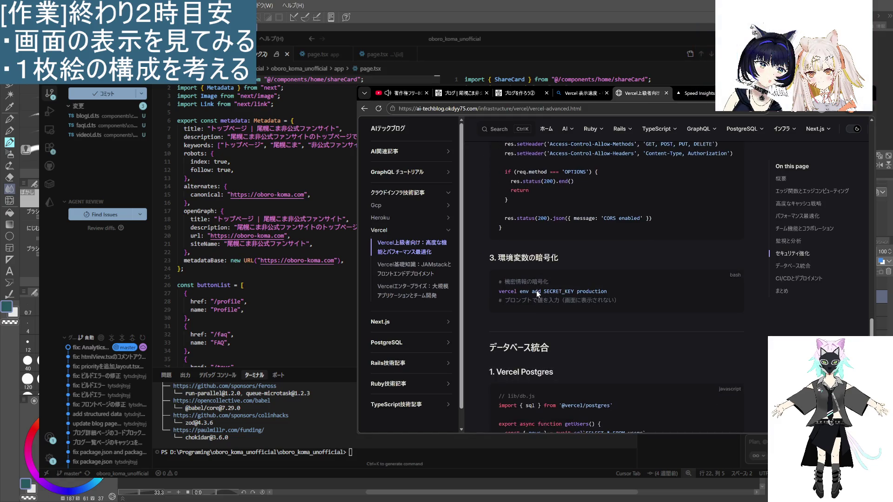
scroll(537, 291, "down", 9)
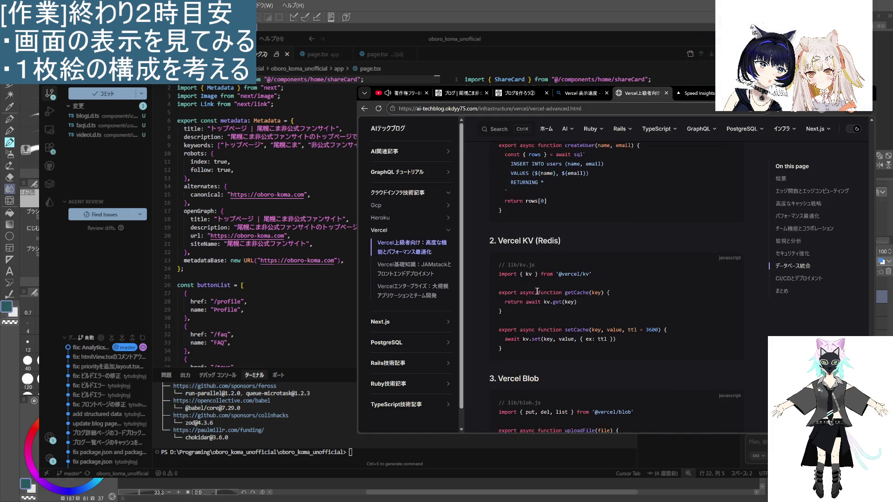
scroll(537, 291, "down", 7)
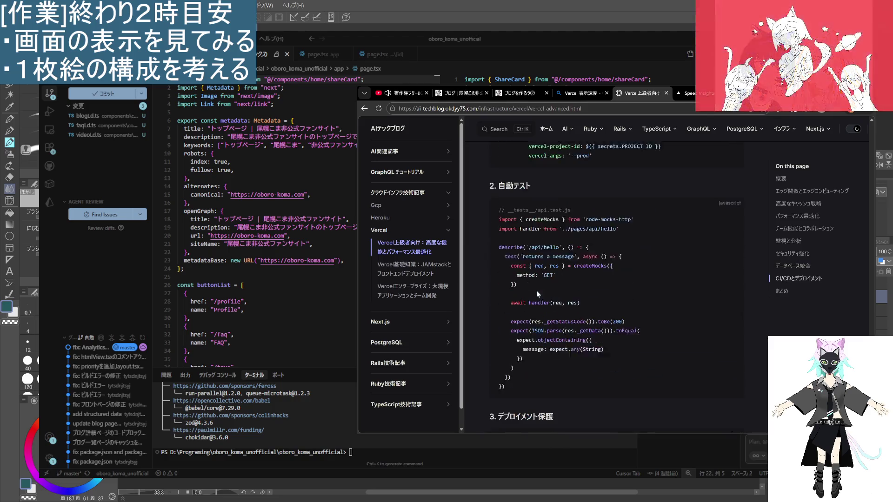
scroll(536, 291, "down", 5)
scroll(536, 291, "up", 1)
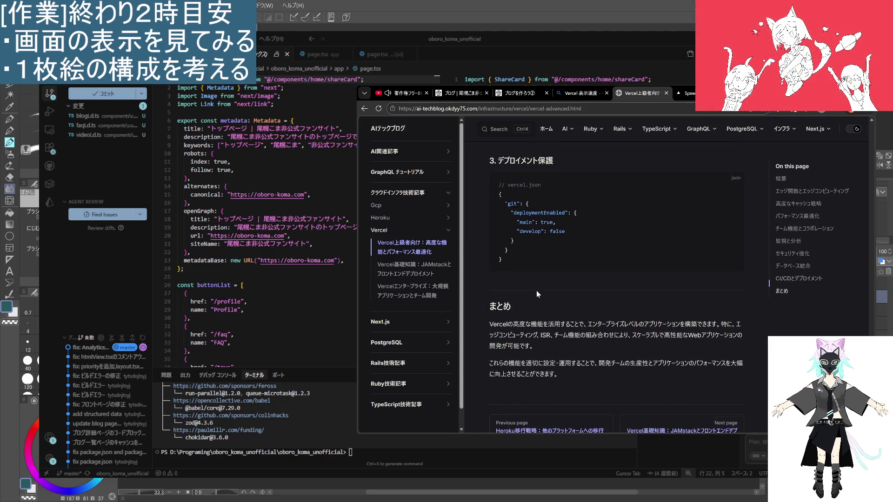
key("ctrl+w")
- Open the related Bing search 'Vercel 表示が遅い' from the results page
scroll(407, 351, "down", 3)
scroll(407, 351, "down", 3)
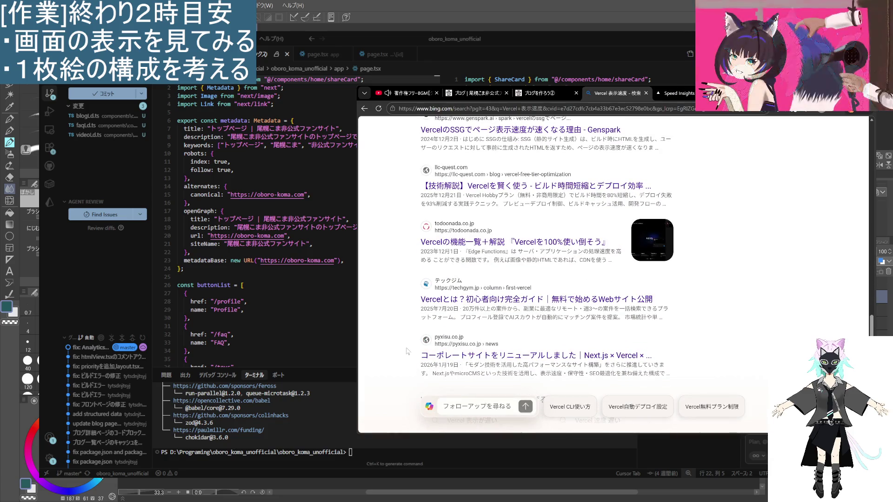
scroll(407, 351, "down", 1)
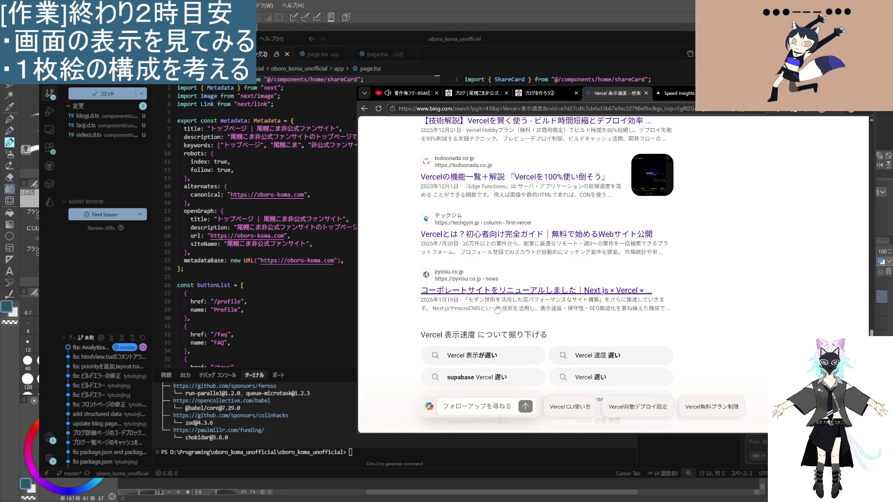
scroll(493, 320, "down", 2)
left_click(479, 248)
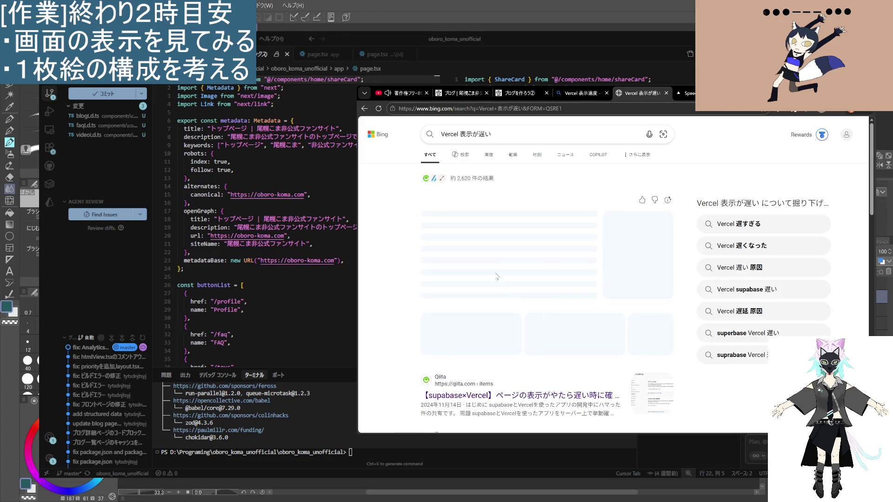
scroll(431, 262, "up", 2)
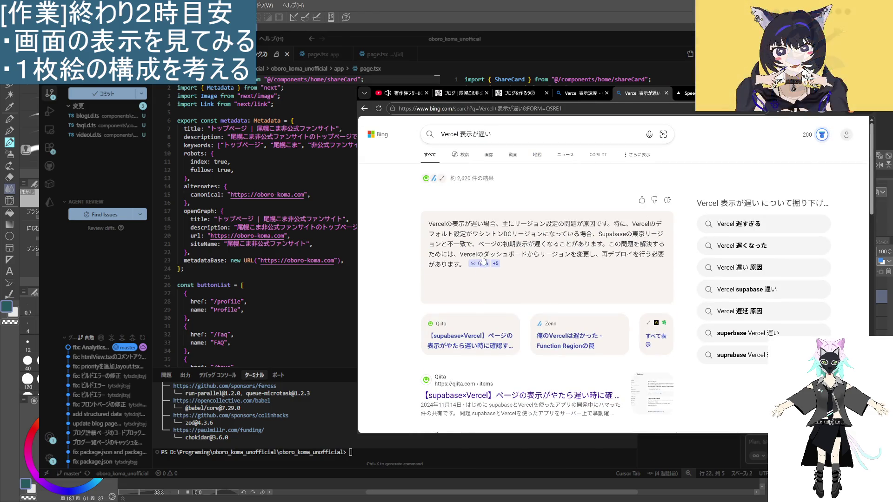
mouse_move(505, 239)
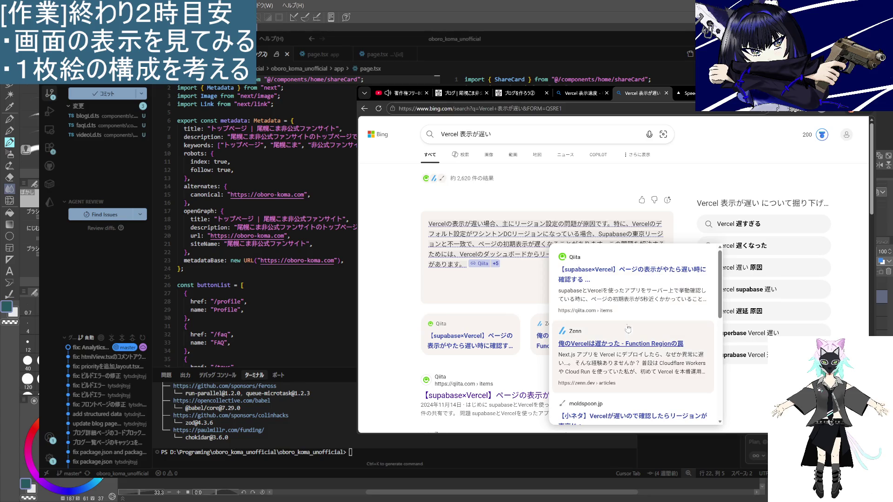
- Browse the 'Vercel 表示が遅い' results and open the Qiita article on the slow Next.js app
scroll(628, 352, "down", 3)
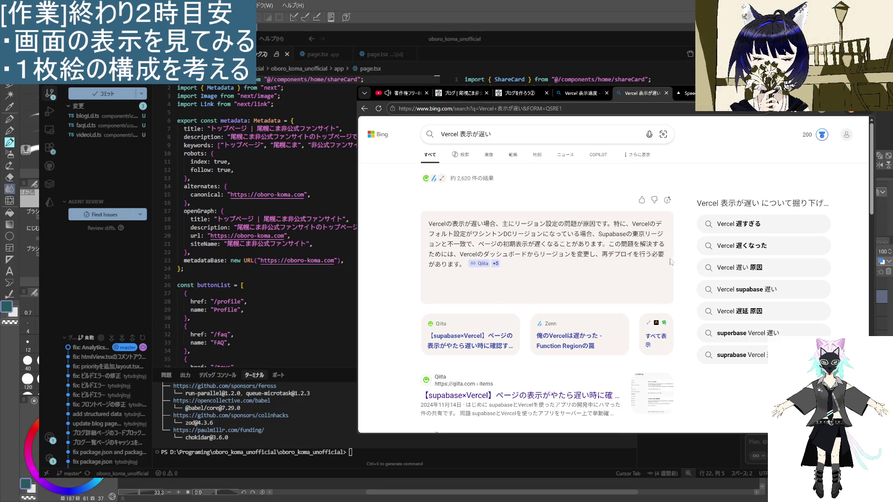
scroll(646, 297, "down", 3)
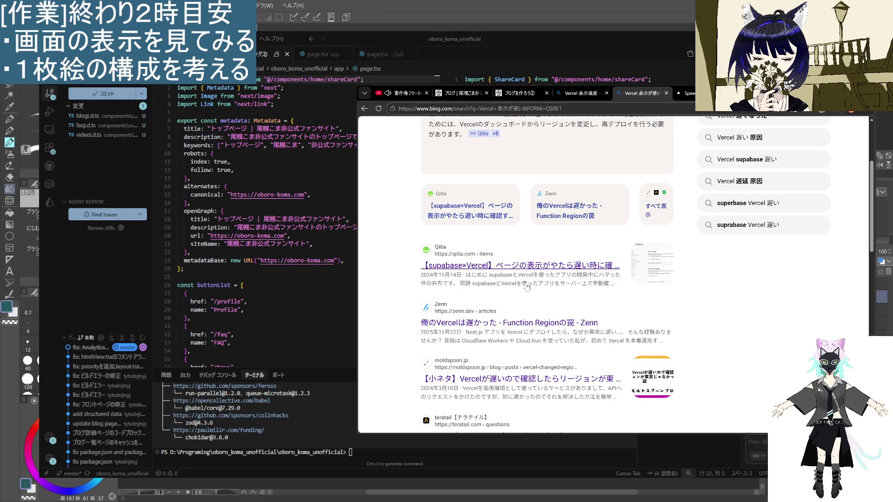
scroll(526, 287, "down", 2)
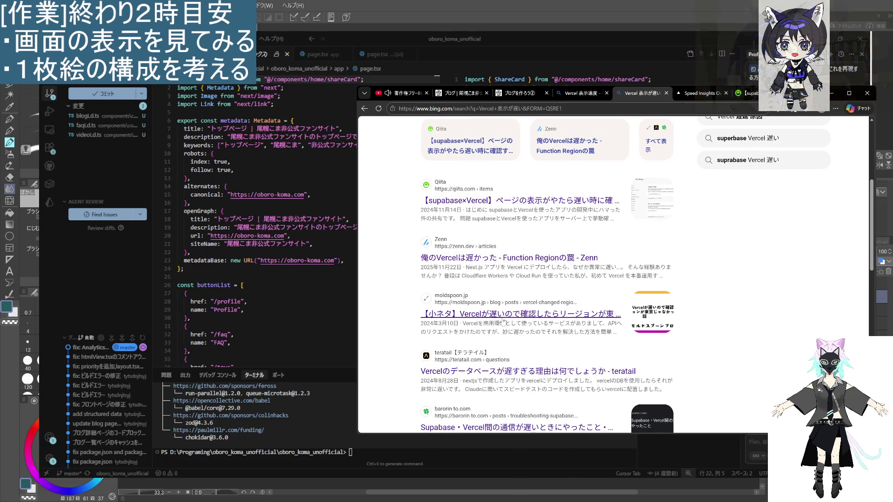
scroll(529, 304, "down", 2)
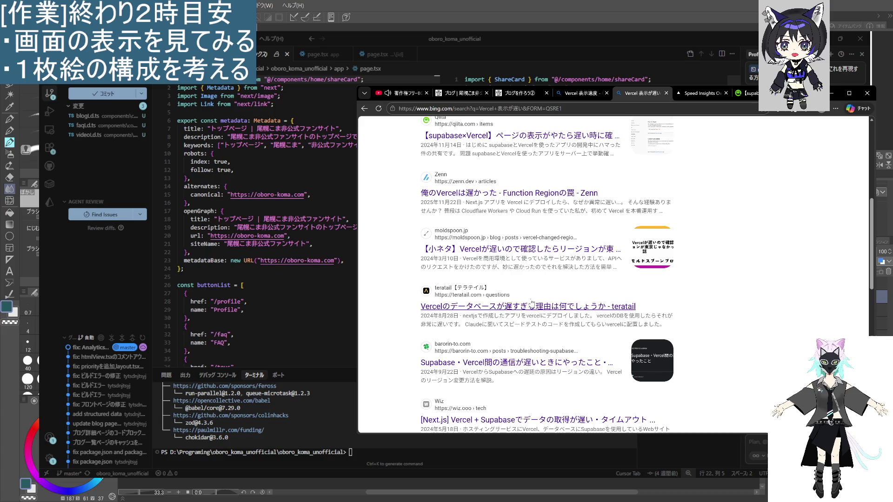
scroll(528, 314, "down", 3)
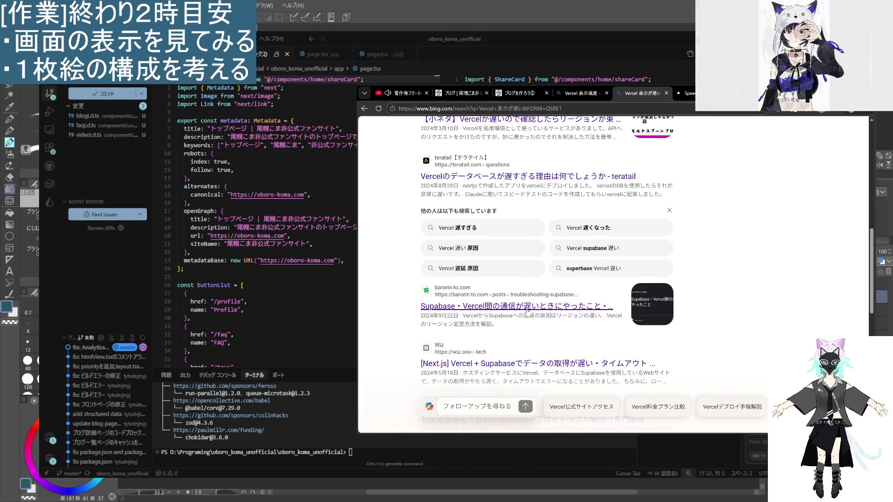
scroll(529, 312, "up", 5)
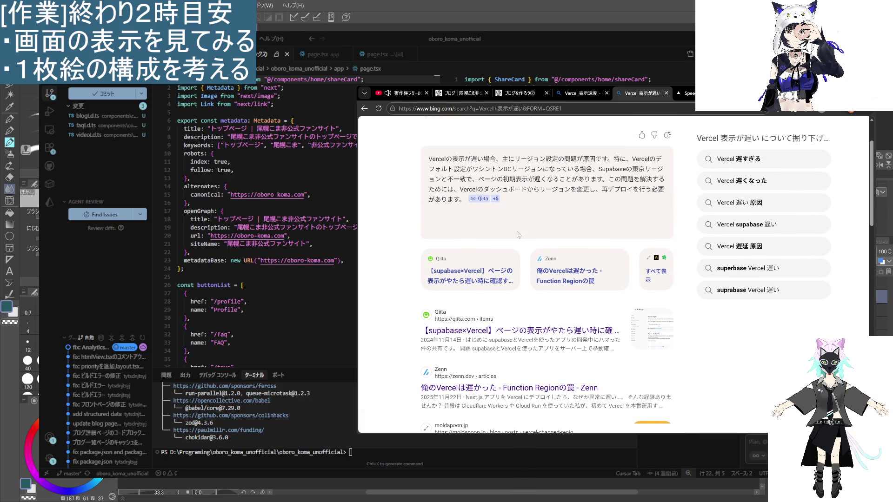
scroll(516, 242, "up", 2)
scroll(485, 282, "down", 3)
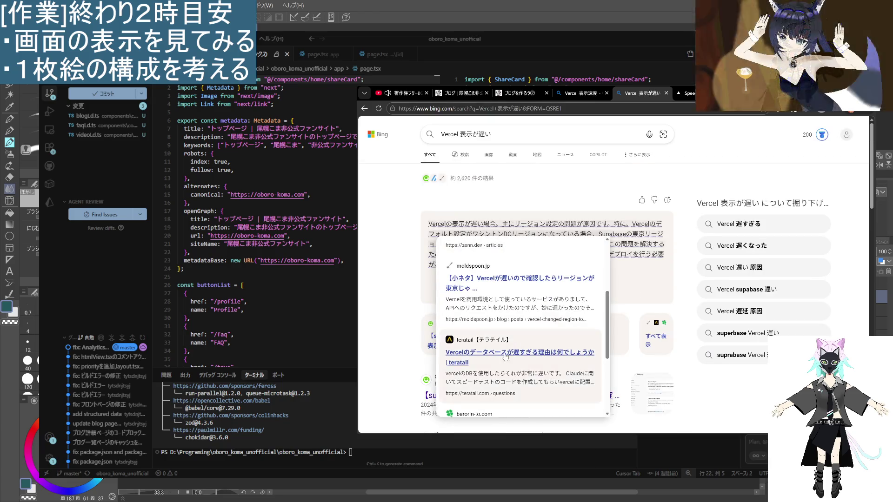
scroll(628, 301, "down", 10)
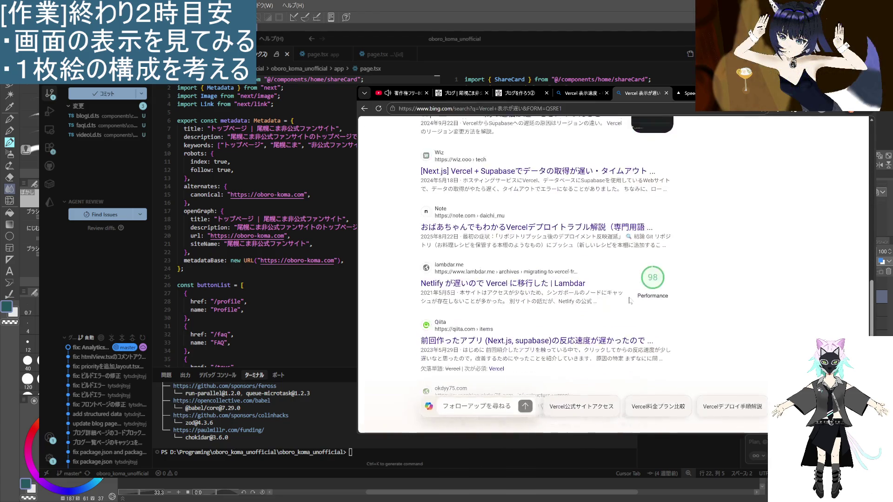
scroll(630, 301, "down", 1)
scroll(628, 301, "up", 2)
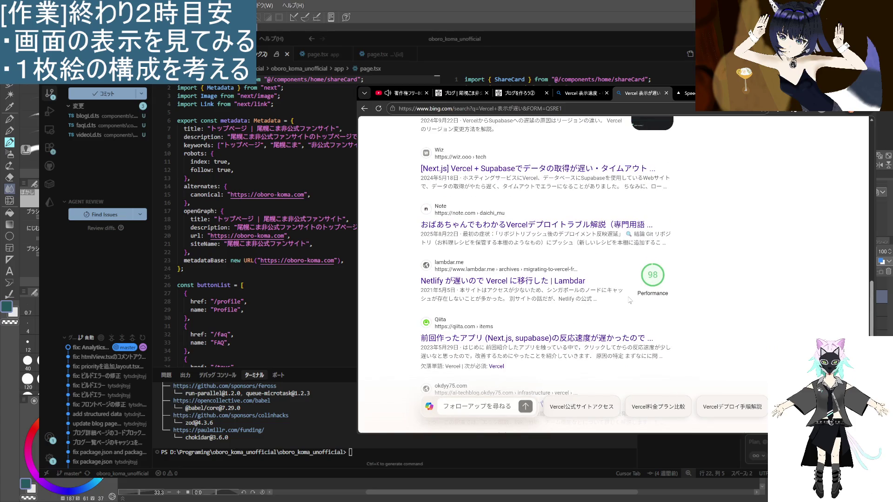
scroll(535, 281, "down", 1)
left_click(533, 274)
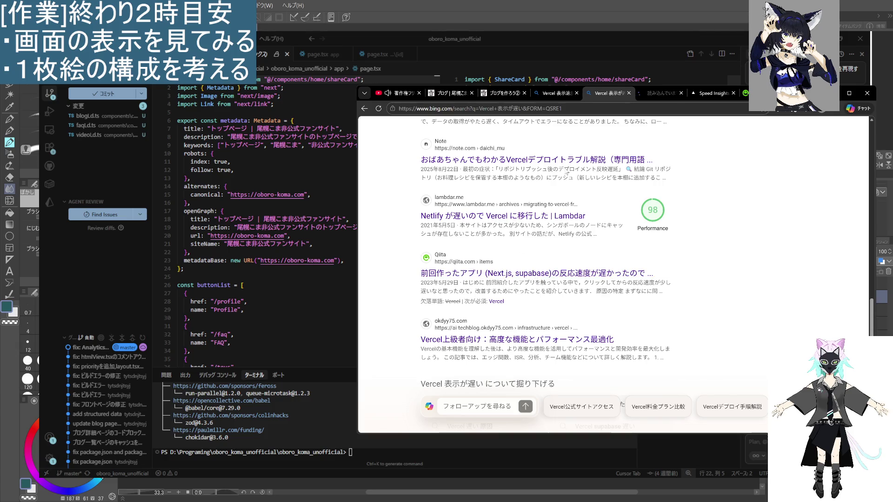
- Read the Qiita article down to its 'Vercel の Speed insights' section
scroll(538, 275, "down", 4)
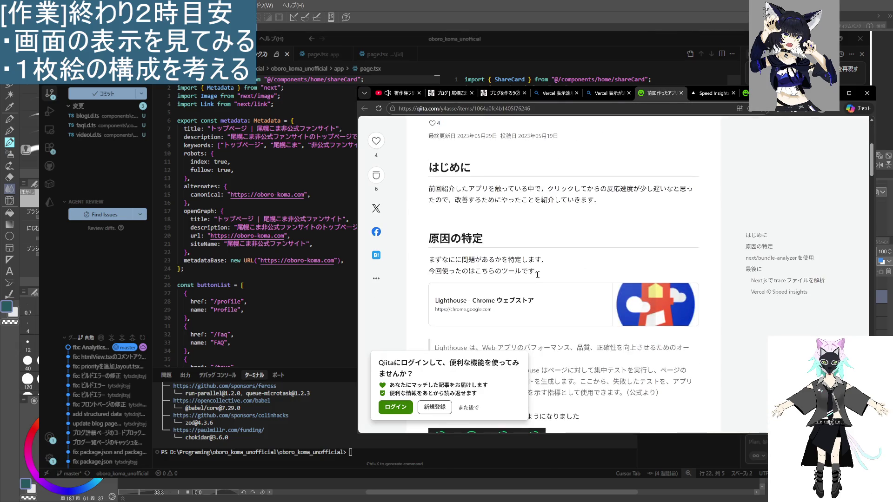
scroll(540, 275, "down", 4)
scroll(539, 276, "down", 8)
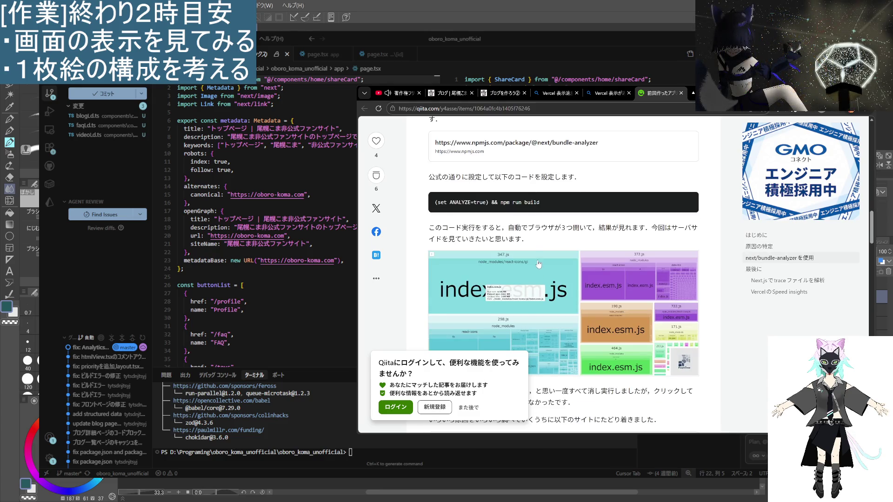
scroll(464, 206, "down", 5)
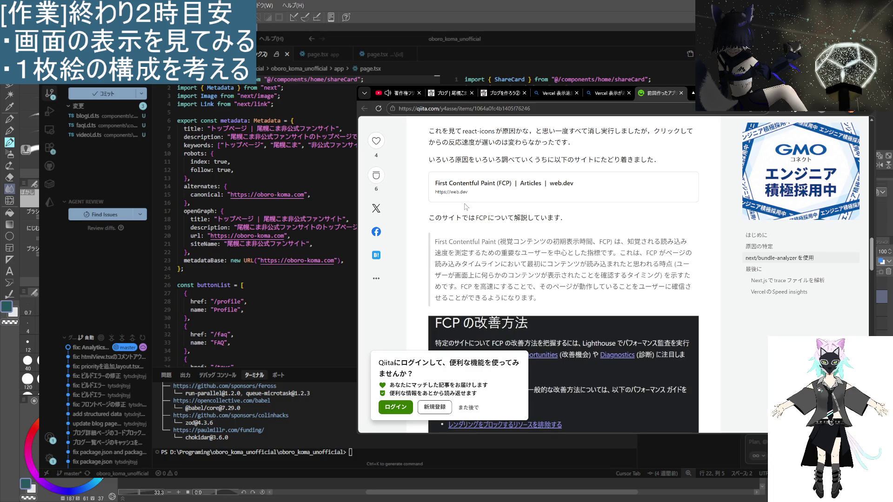
scroll(465, 207, "down", 10)
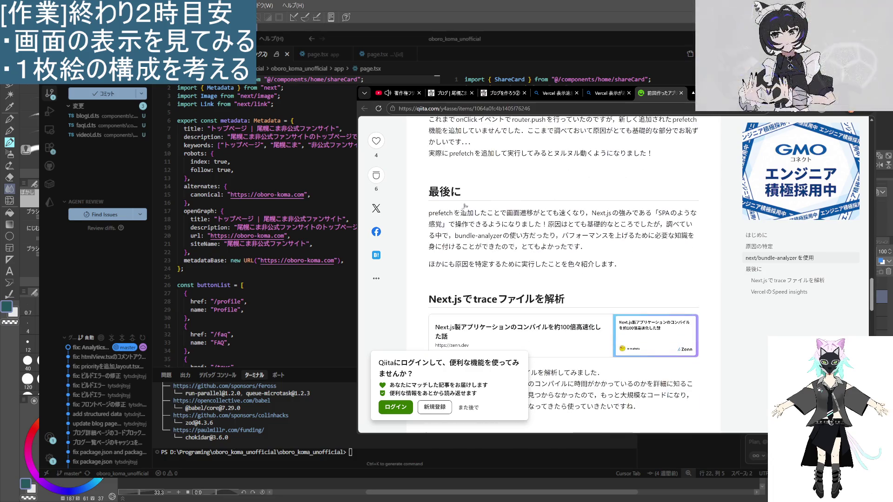
scroll(465, 206, "down", 6)
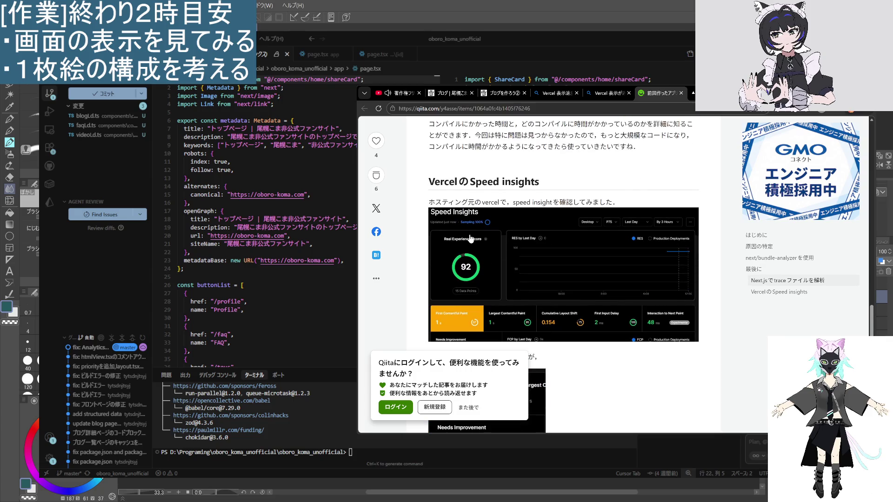
scroll(471, 239, "down", 5)
scroll(471, 239, "up", 6)
- Search the web for the selected heading text 'Speed insights'
left_click_drag(548, 252, 469, 248)
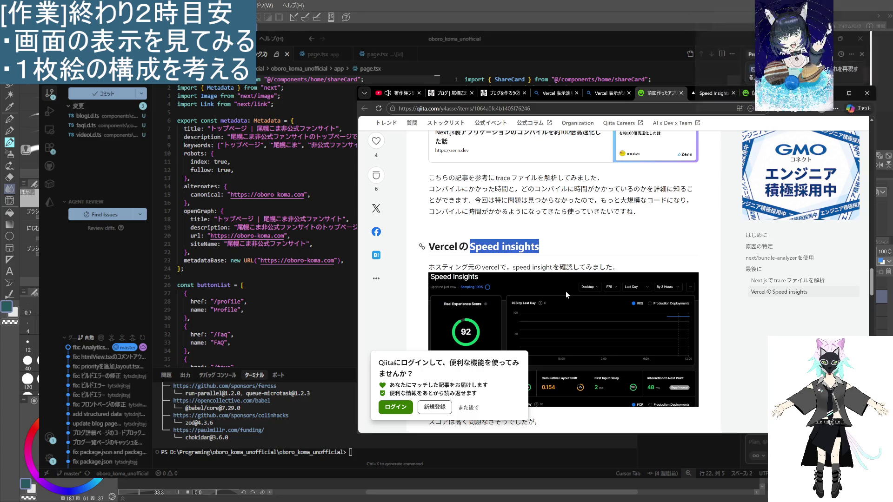
right_click(565, 291)
left_click(605, 328)
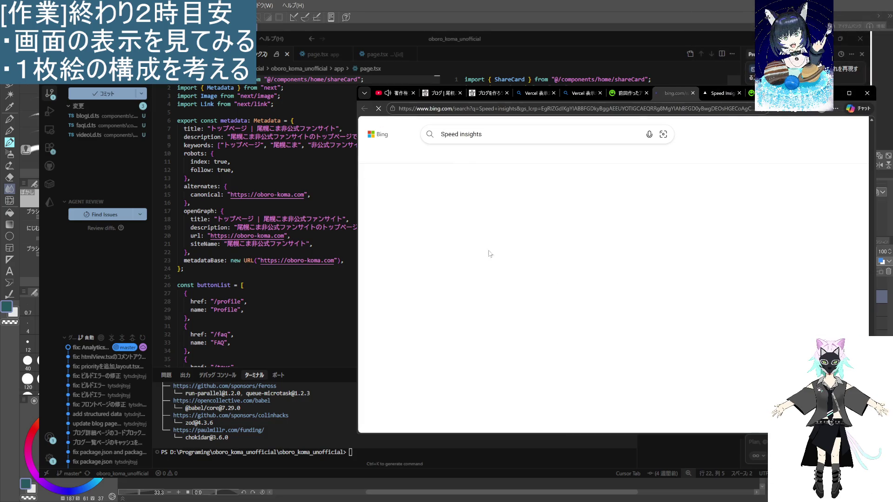
- Search Bing for the suggested query 'speed insights vercel' and scroll down the results
left_click(494, 133)
key("Down")
key("Down")
key("Down")
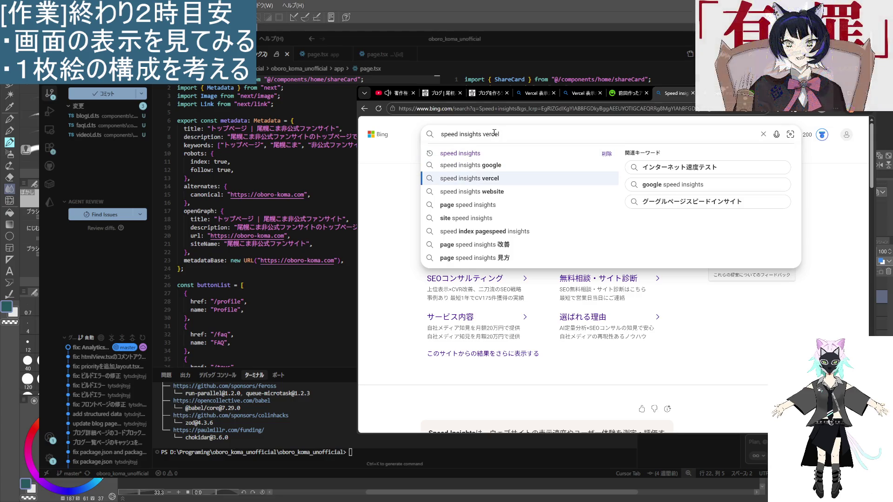
key("Return")
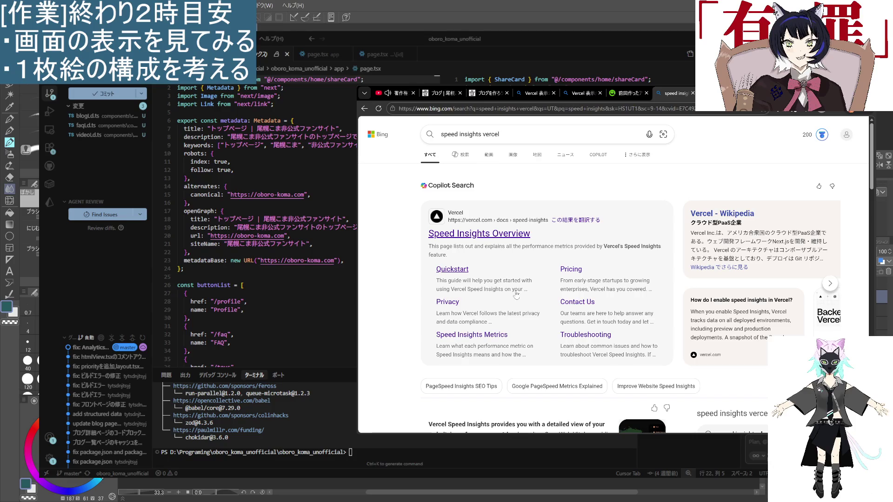
scroll(465, 207, "down", 1)
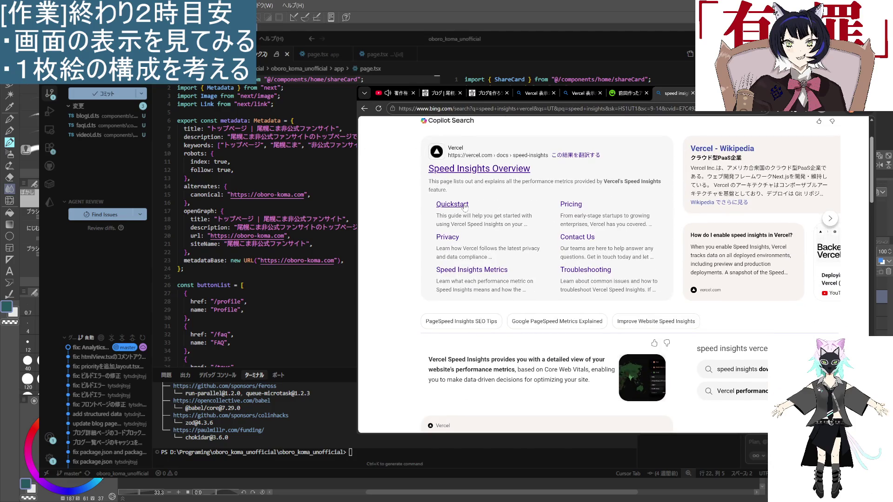
scroll(503, 321, "down", 3)
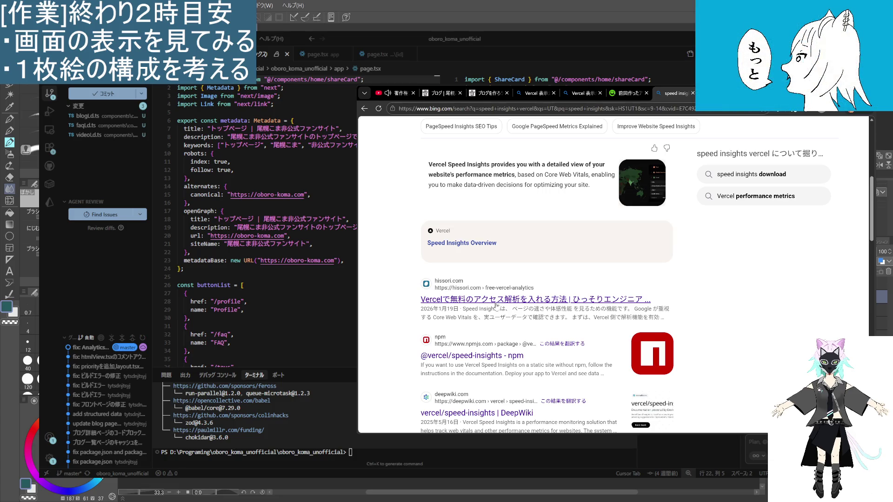
- Open the hissori free Vercel Analytics guide, highlighting the free-plan sentence and reading on to Step3
left_click(495, 301)
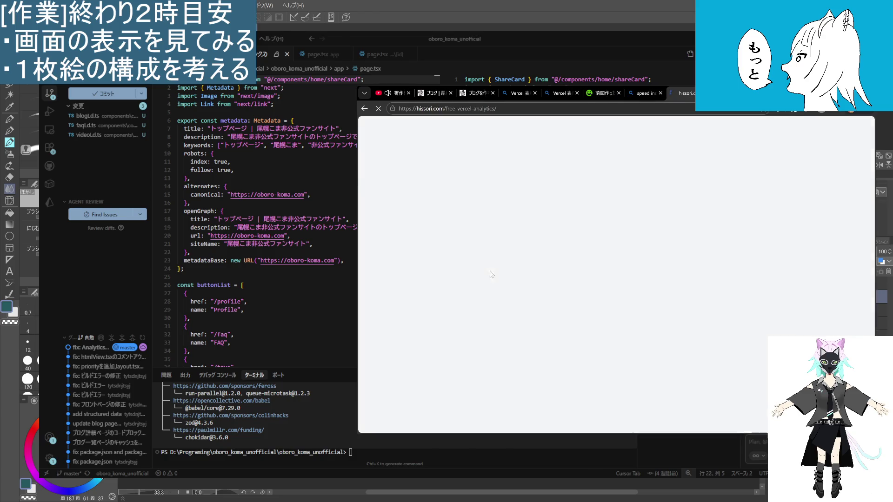
scroll(487, 272, "down", 4)
scroll(487, 272, "down", 2)
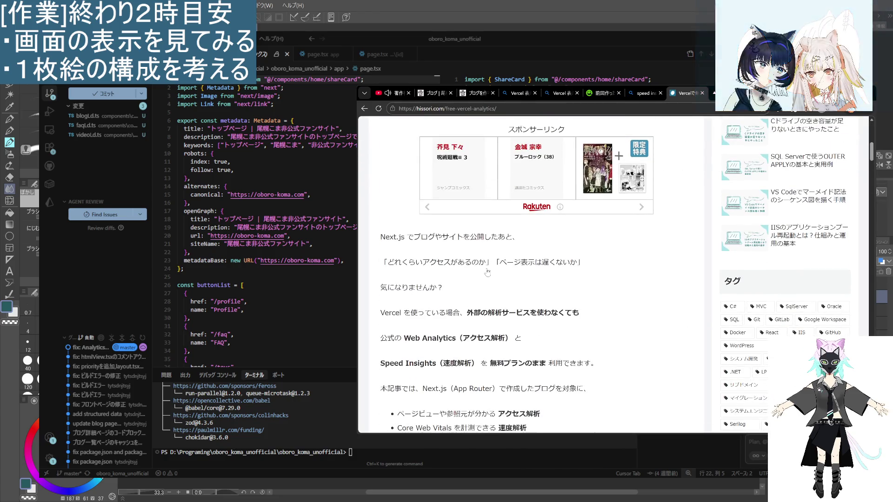
scroll(488, 271, "down", 2)
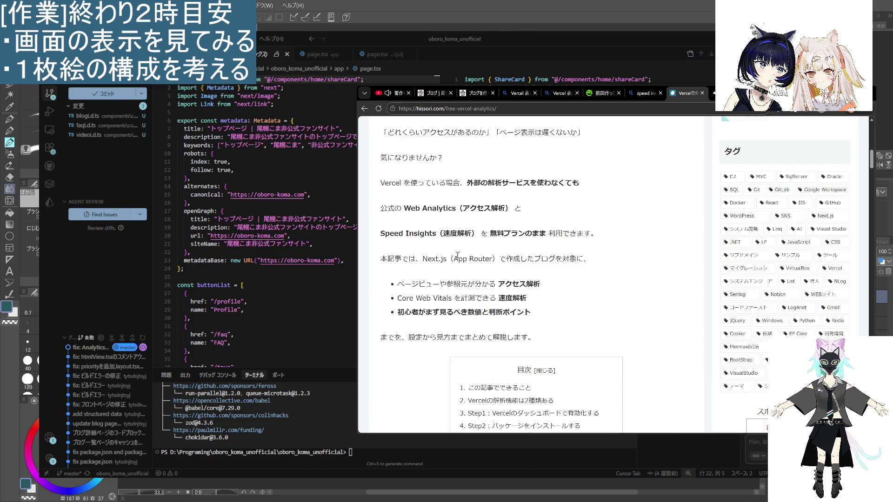
scroll(456, 250, "down", 7)
scroll(429, 300, "down", 1)
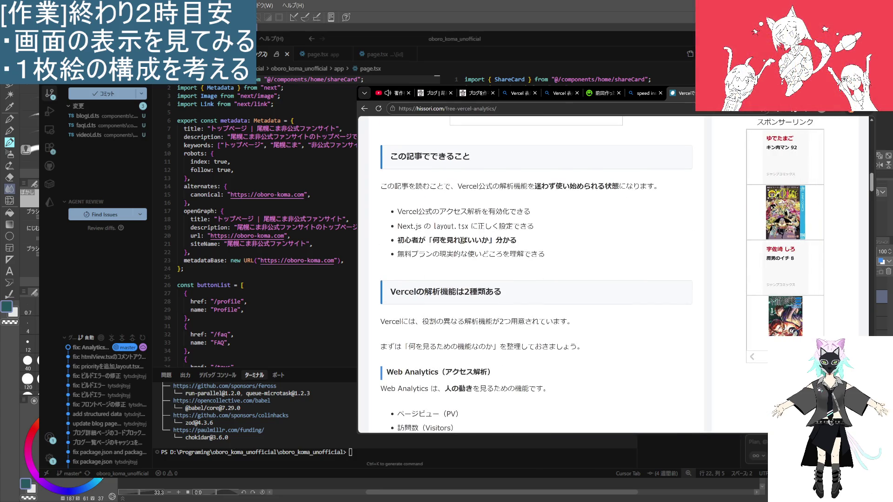
scroll(448, 238, "down", 1)
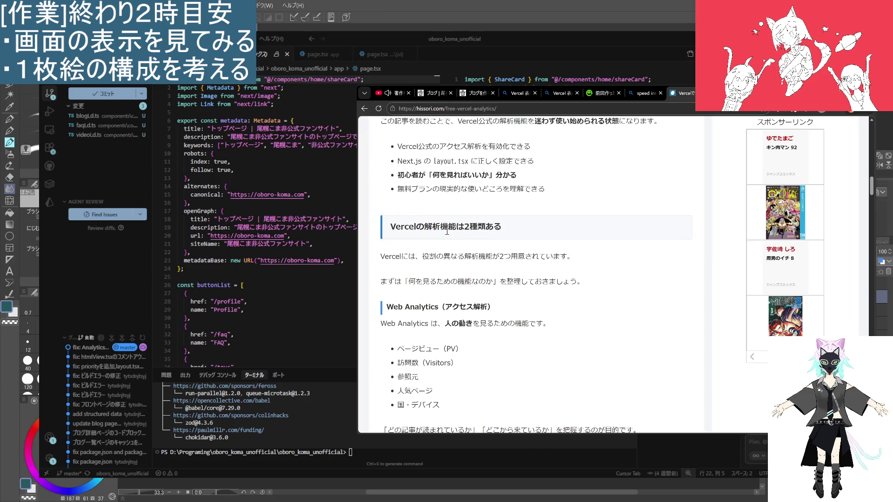
scroll(436, 345, "down", 5)
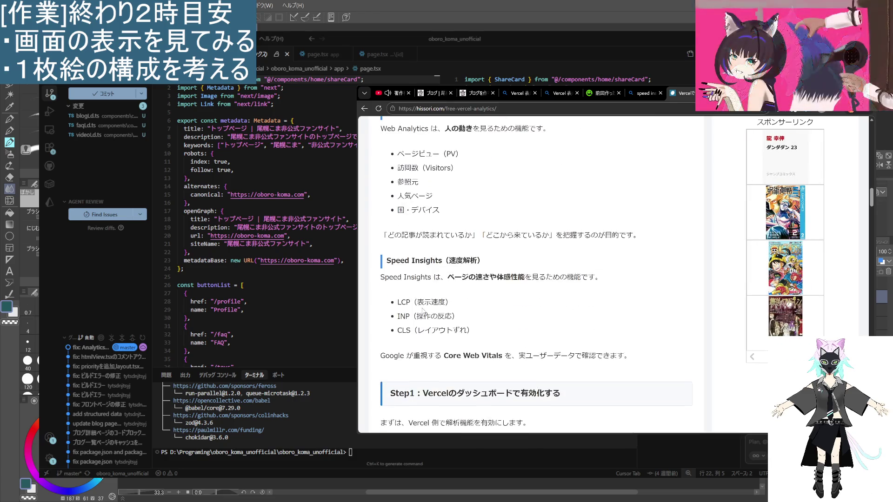
scroll(424, 319, "down", 2)
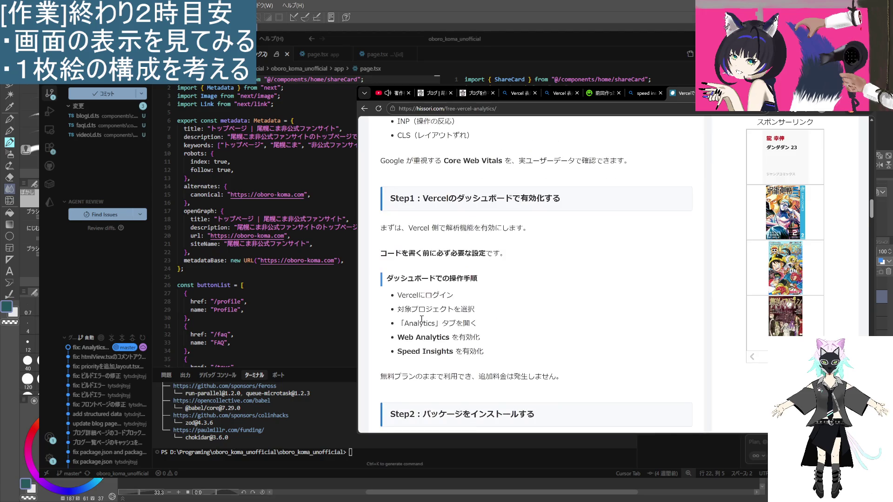
scroll(425, 319, "down", 1)
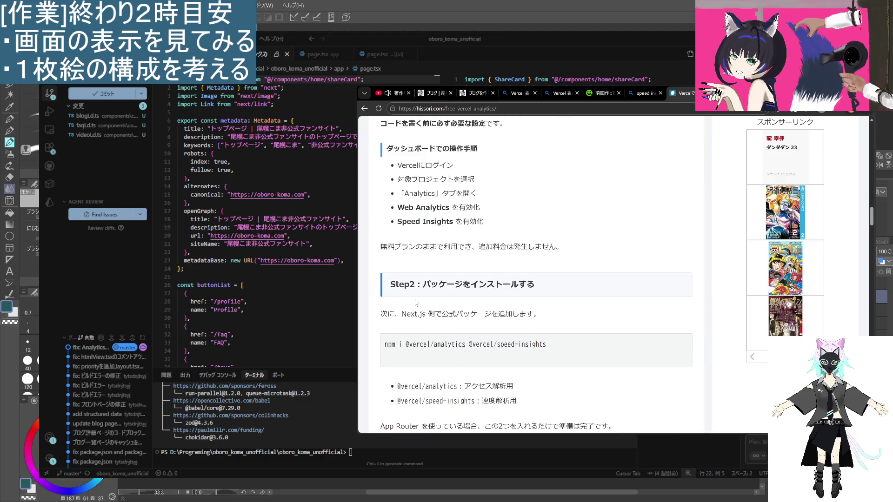
left_click_drag(375, 246, 563, 247)
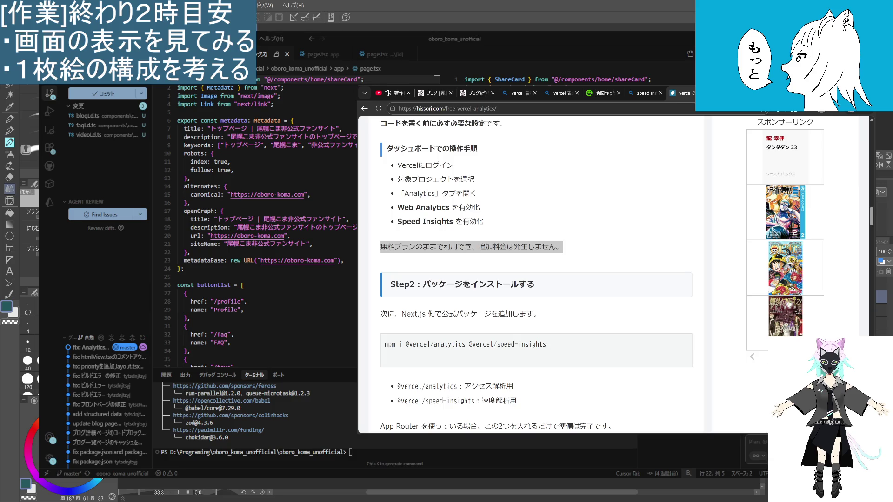
scroll(534, 274, "down", 10)
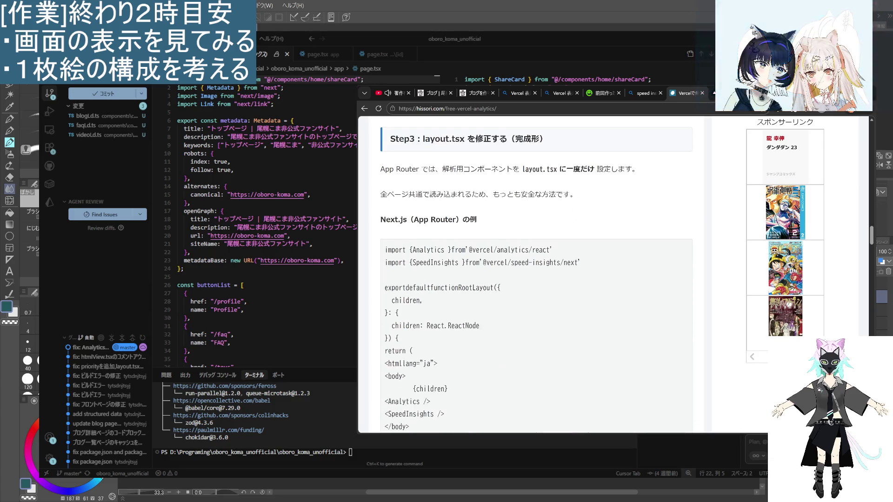
- Close the finished hissori article and scroll the remaining Bing results
scroll(624, 312, "down", 10)
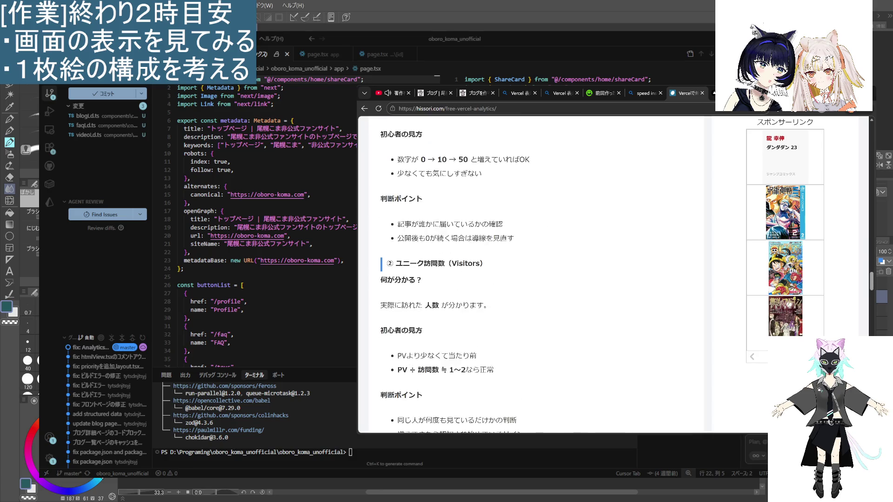
key("ctrl+w")
scroll(557, 333, "down", 3)
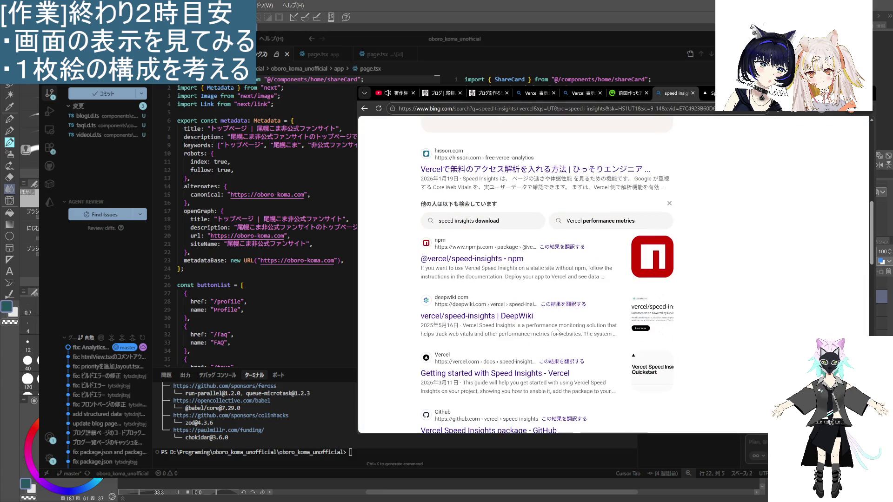
scroll(557, 332, "down", 10)
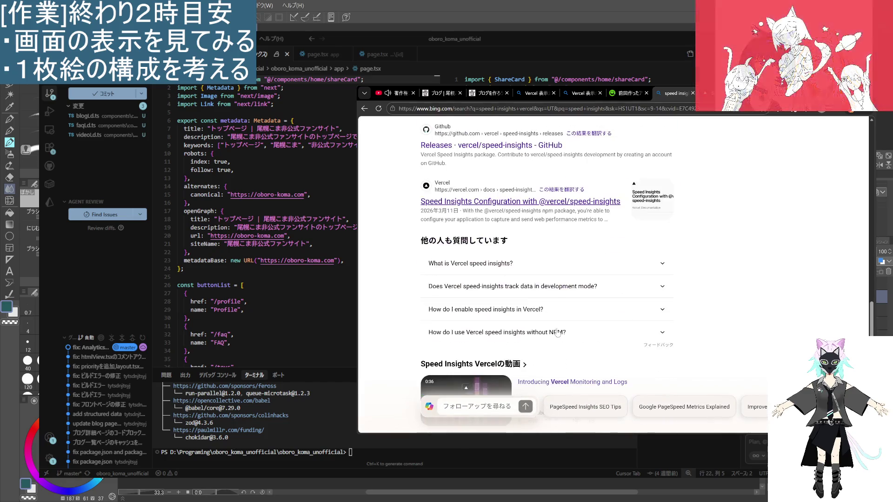
scroll(557, 333, "down", 3)
scroll(551, 339, "down", 3)
scroll(547, 346, "up", 3)
scroll(547, 346, "up", 15)
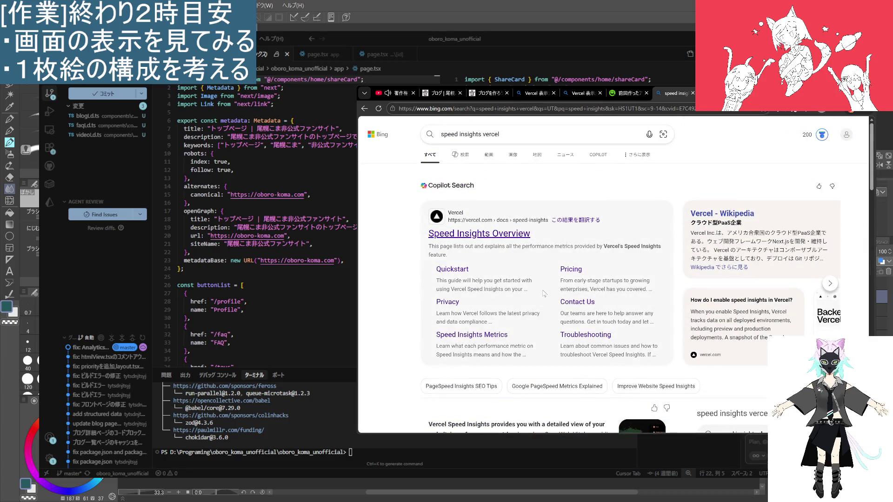
- Close the speed insights results, Speed Insights docs and Qiita article tabs
left_click(692, 93)
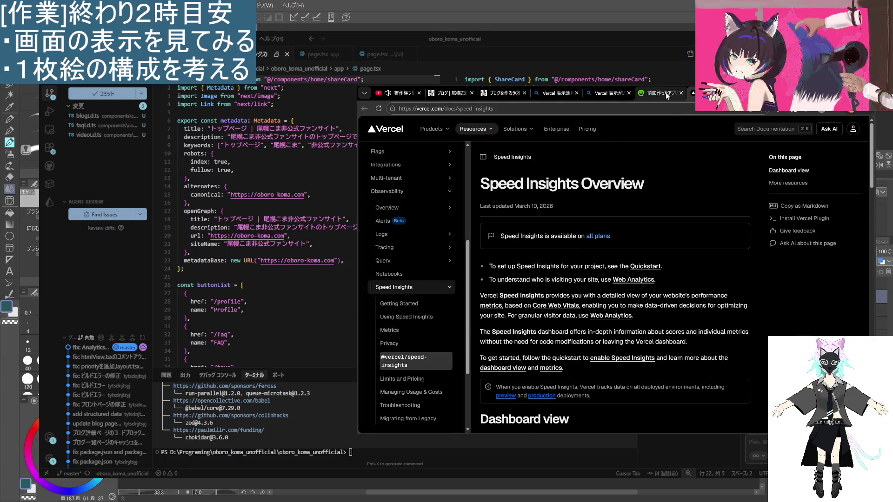
left_click(692, 93)
scroll(650, 242, "down", 5)
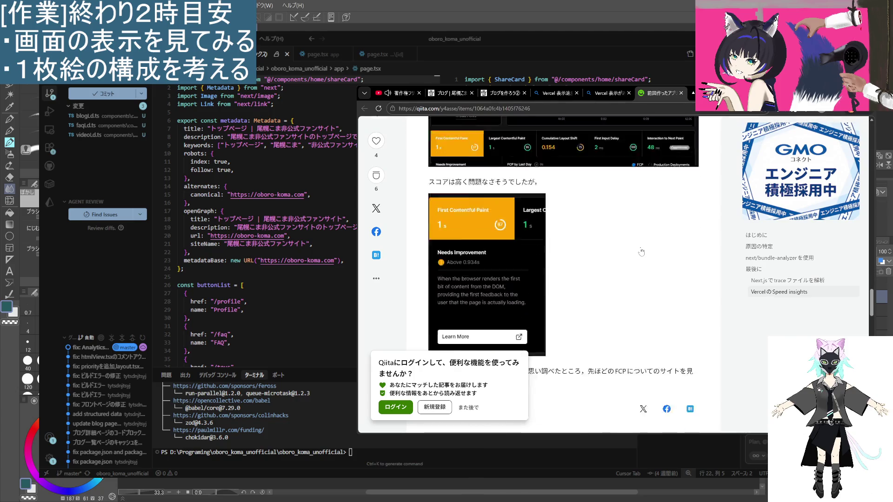
left_click(681, 93)
left_click(613, 95)
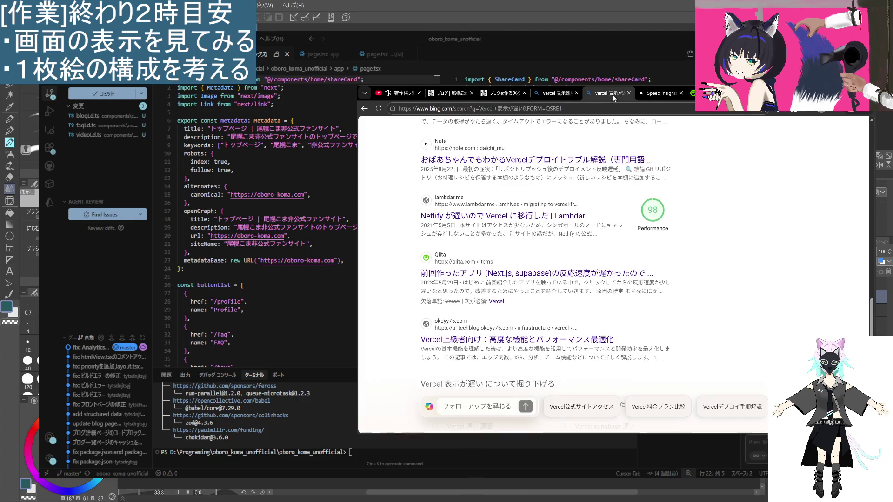
left_click(675, 98)
key("ctrl+w")
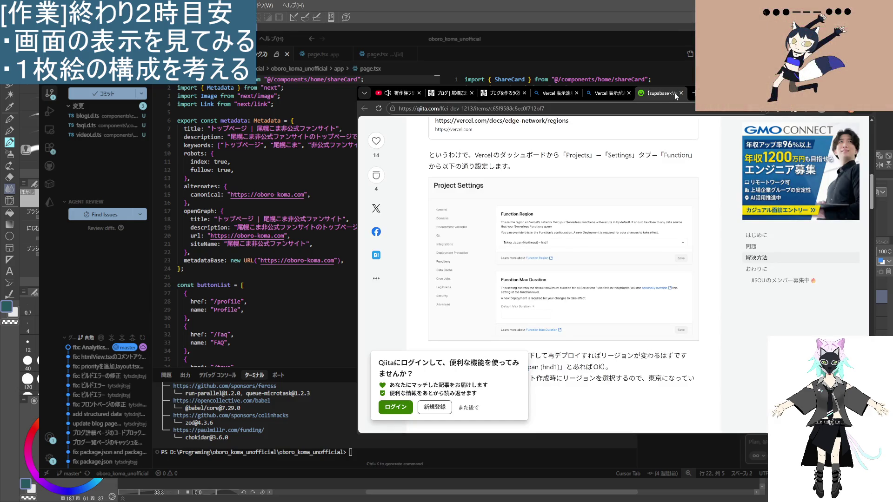
left_click(681, 94)
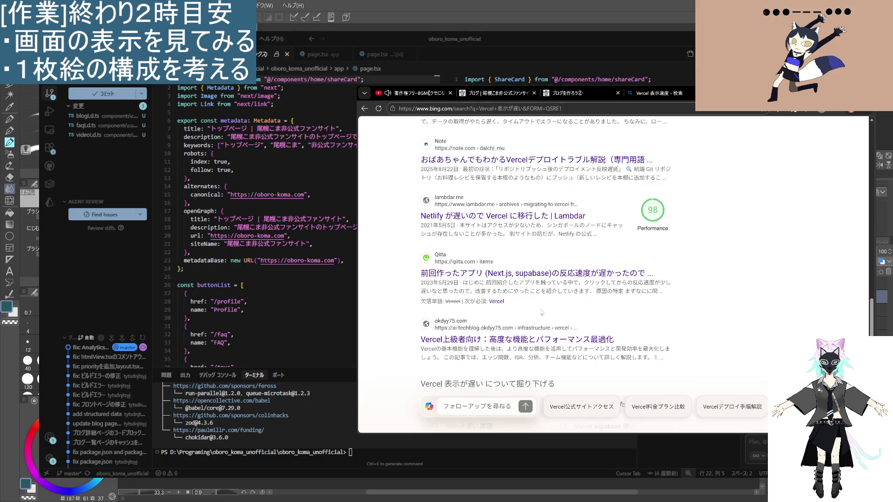
- Run the related search 'Vercel 遅すぎる' and open its top Zenn result
scroll(531, 316, "down", 2)
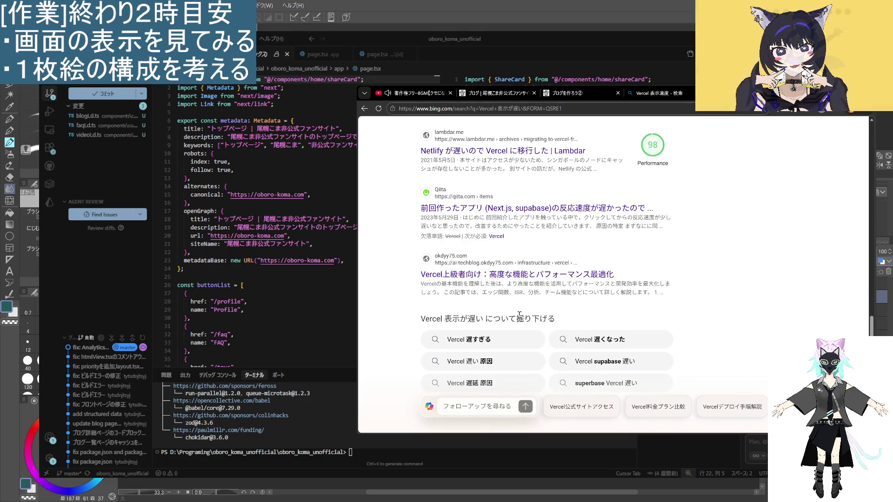
scroll(483, 277, "down", 2)
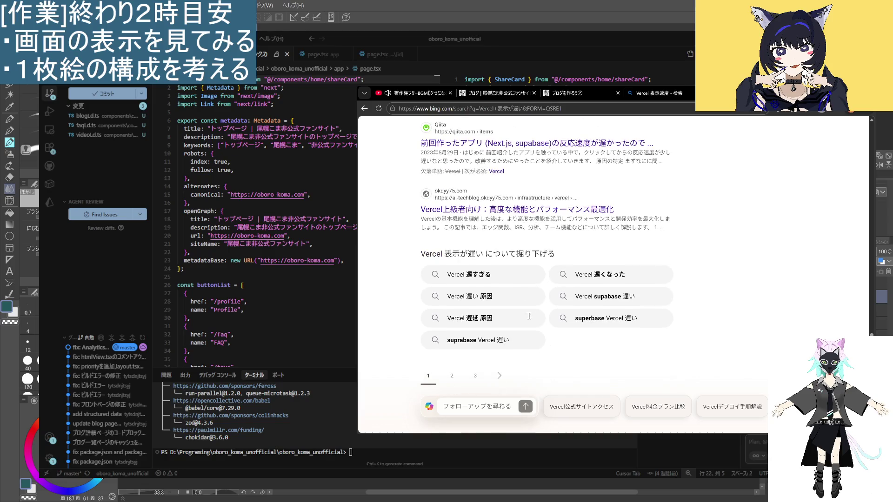
left_click(512, 279)
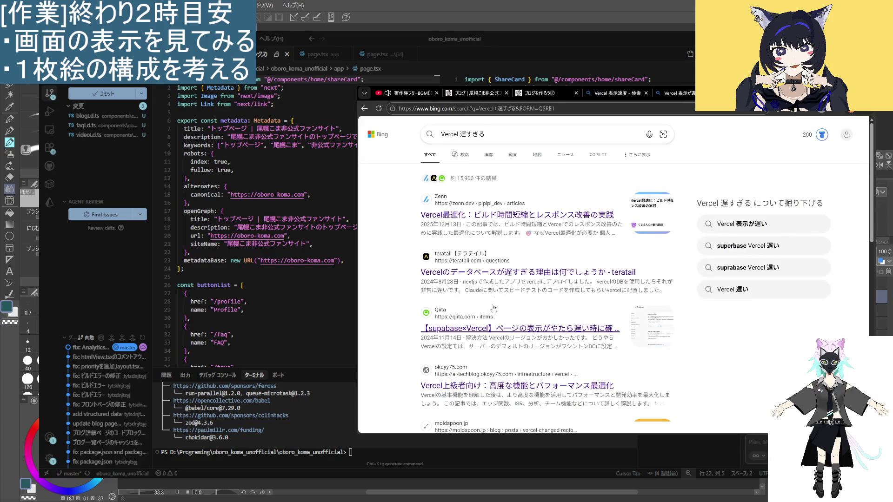
left_click(495, 215)
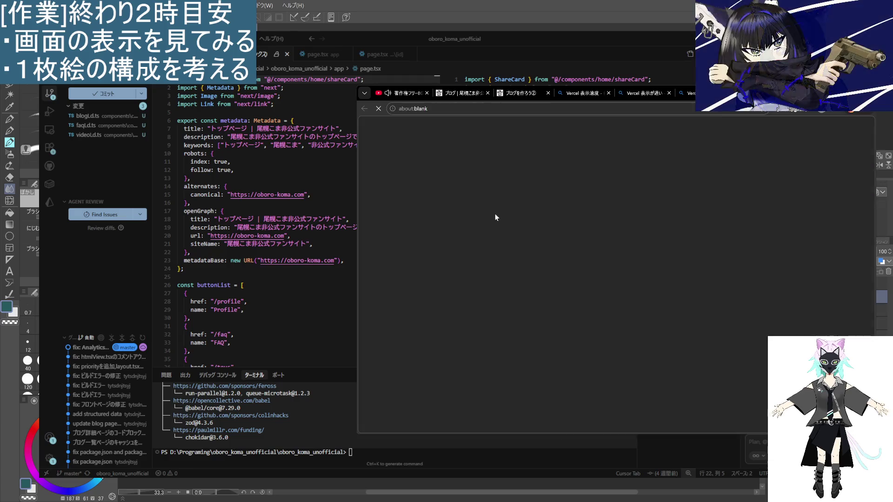
- Read the Zenn article down to its region-settings section
scroll(523, 283, "down", 2)
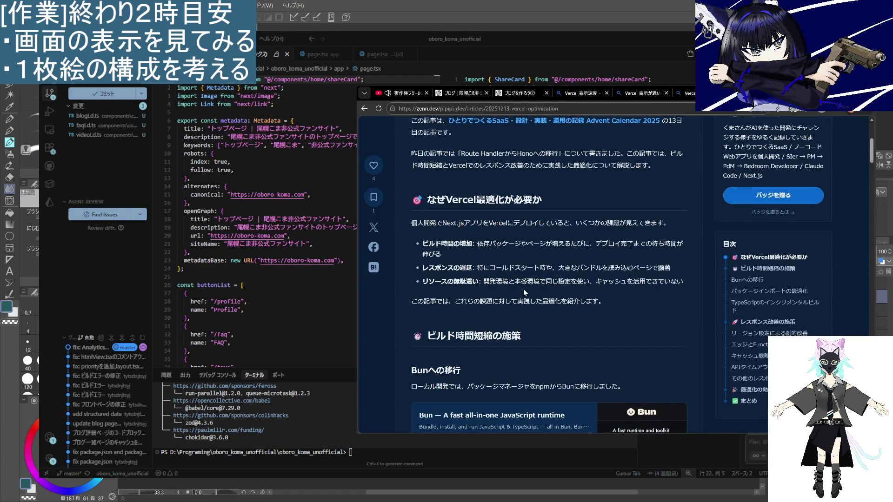
scroll(523, 289, "down", 3)
scroll(546, 247, "down", 10)
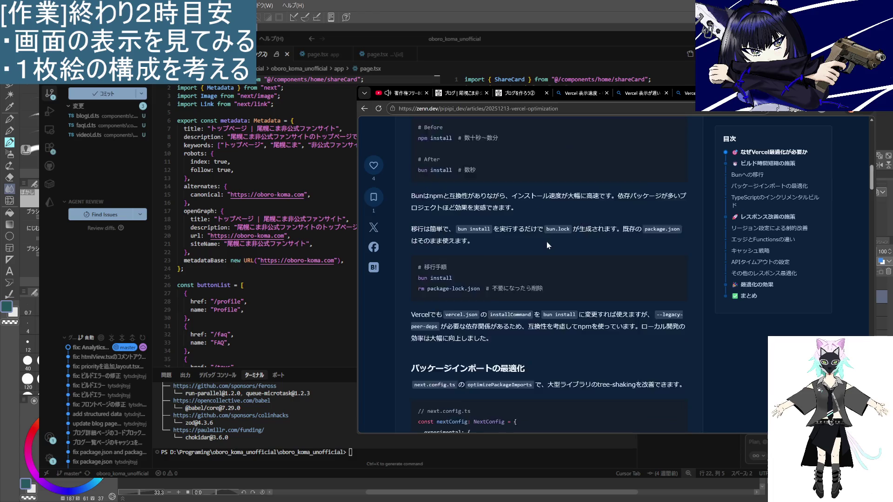
scroll(546, 239, "down", 5)
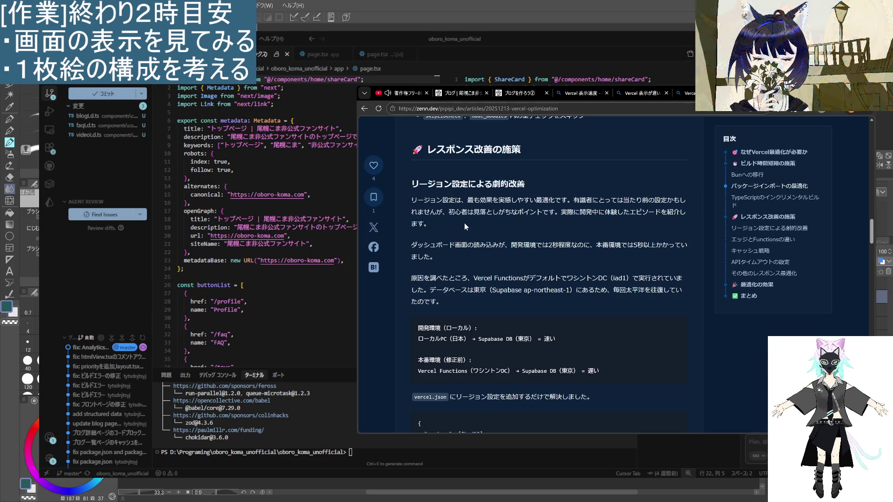
mouse_move(581, 201)
left_mouse_down()
mouse_move(655, 201)
mouse_move(559, 261)
mouse_move(560, 270)
left_mouse_up()
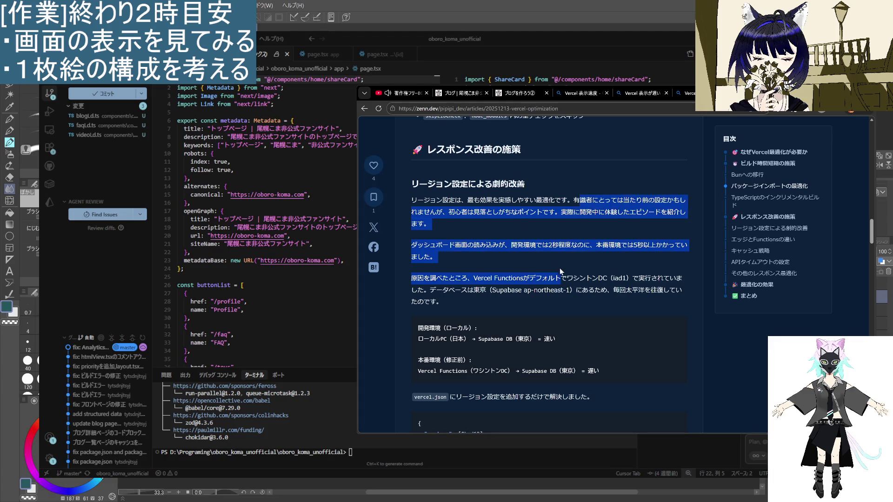
left_click(545, 306)
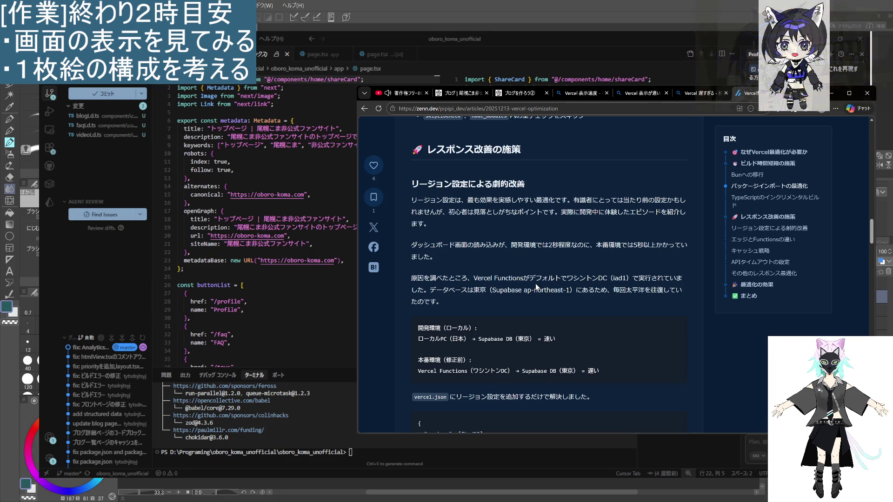
scroll(533, 295, "down", 2)
- Search Bing in a new tab for the selected phrase 'Vercel Functions'
left_click_drag(467, 306, 415, 305)
right_click(478, 345)
left_click(478, 353)
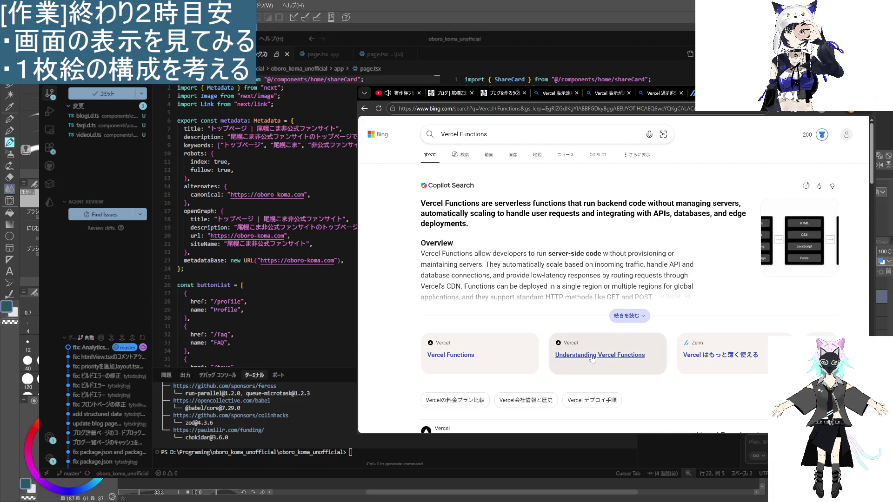
- Skim the 'Vercel Functions' Copilot summary and results, then go back to the Zenn vercel.json "hnd1" section
scroll(600, 353, "down", 5)
scroll(570, 333, "down", 3)
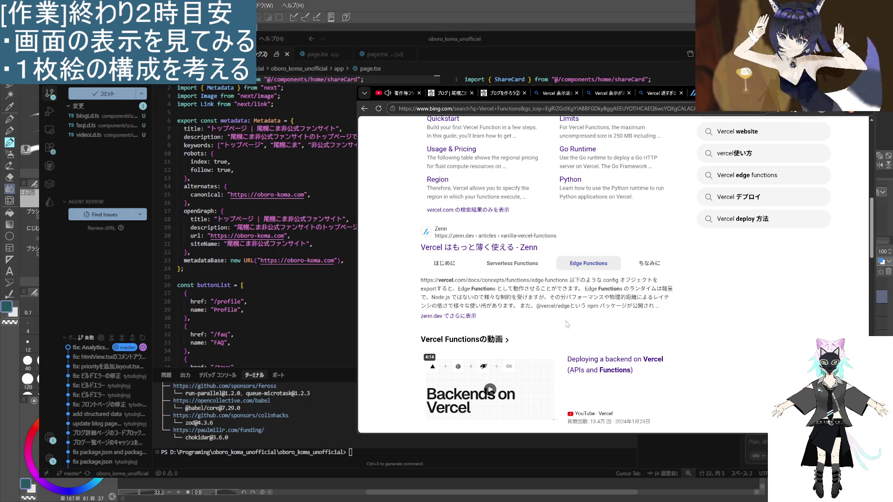
scroll(566, 321, "down", 10)
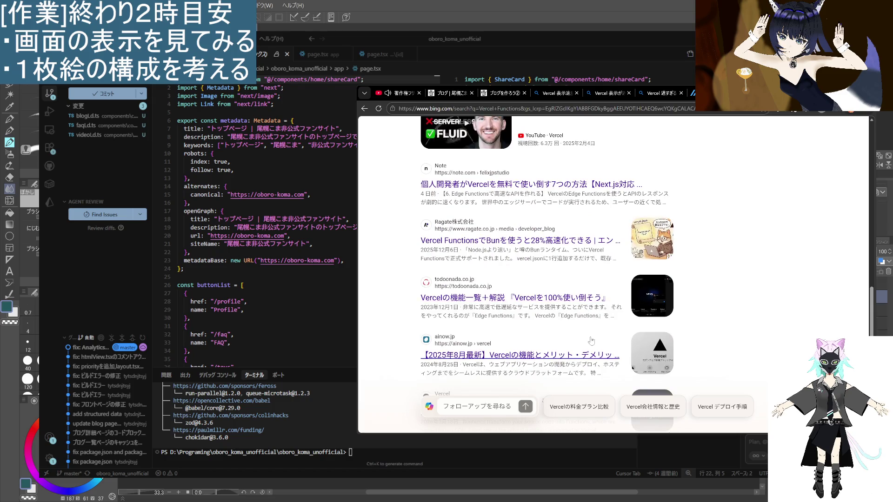
mouse_move(563, 311)
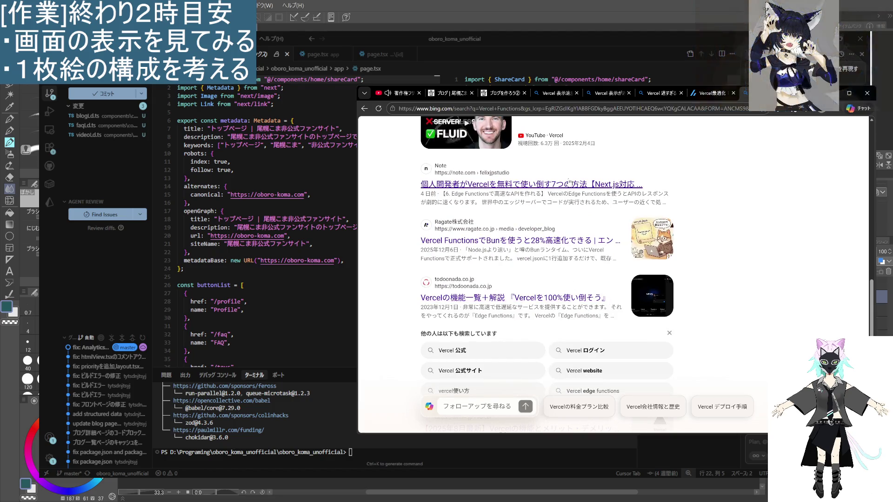
scroll(521, 238, "down", 3)
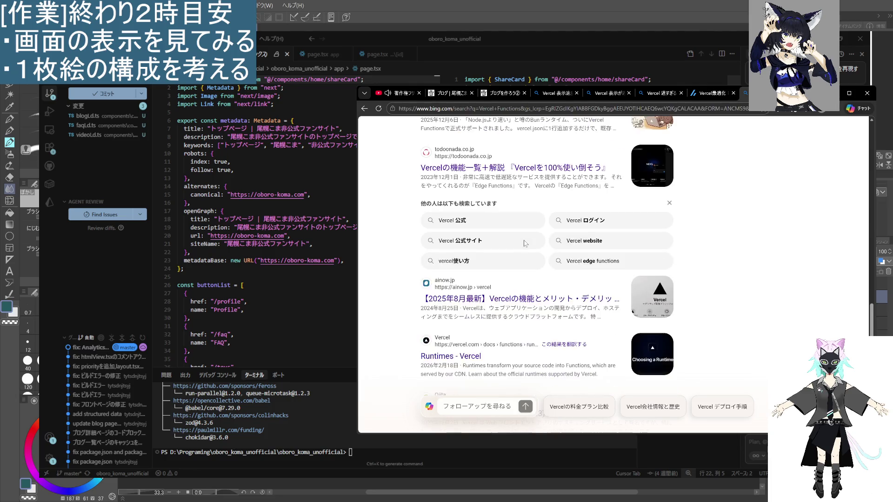
scroll(528, 228, "down", 2)
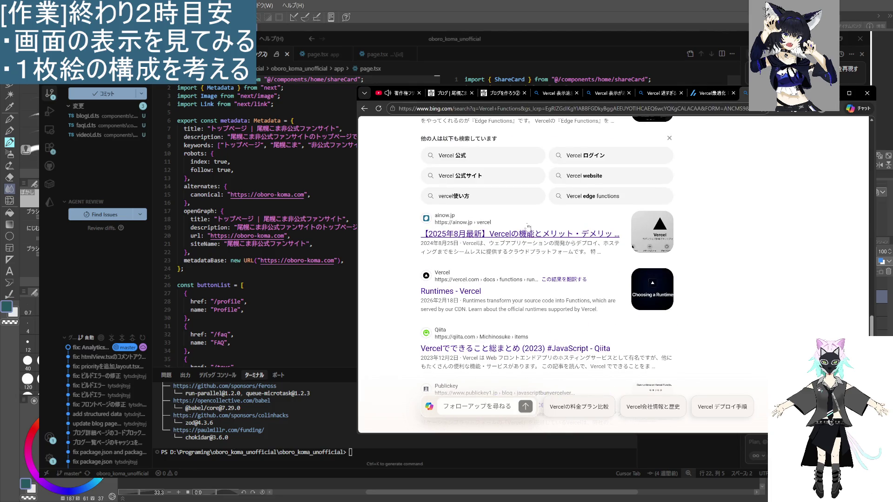
scroll(458, 290, "down", 2)
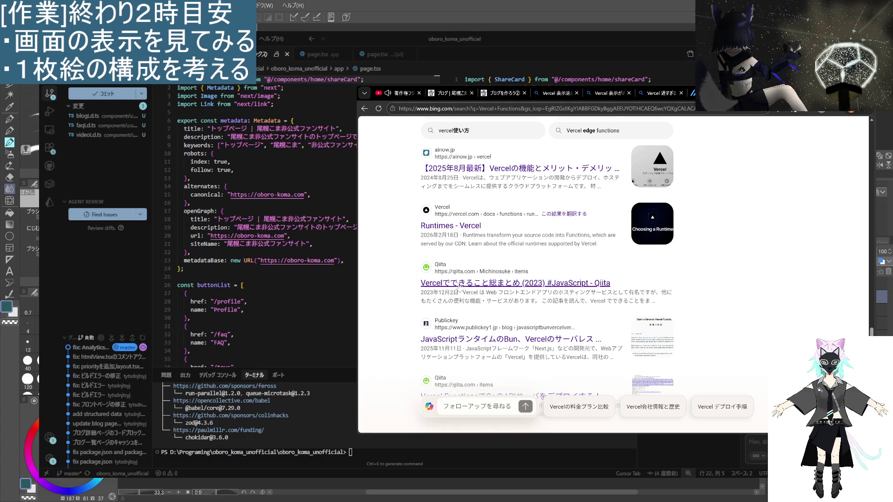
scroll(459, 287, "down", 2)
scroll(462, 281, "down", 4)
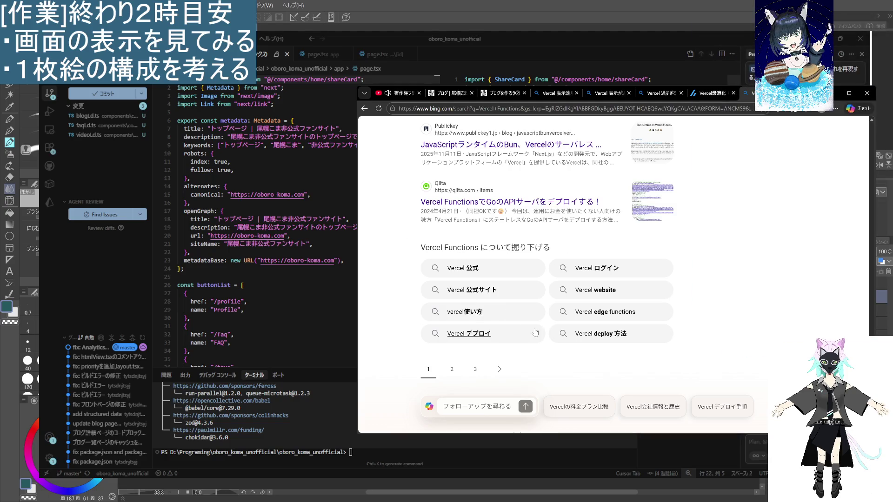
scroll(535, 321, "up", 5)
scroll(537, 306, "up", 10)
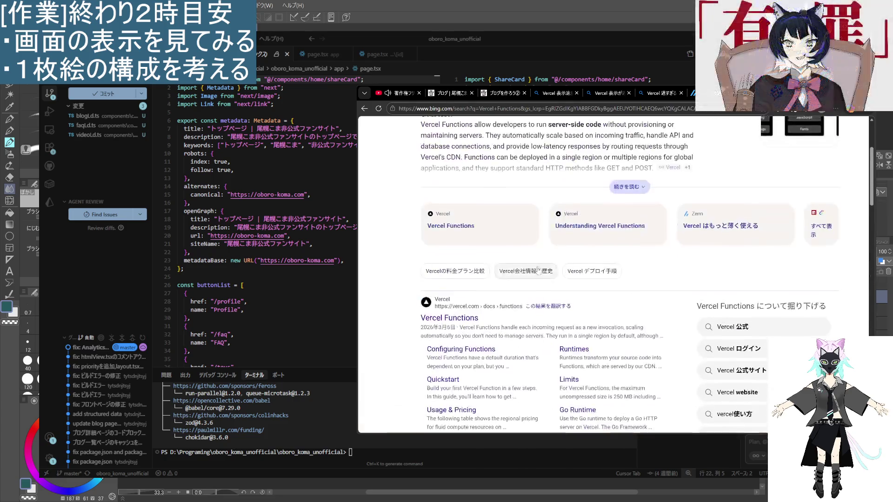
key("alt+Left")
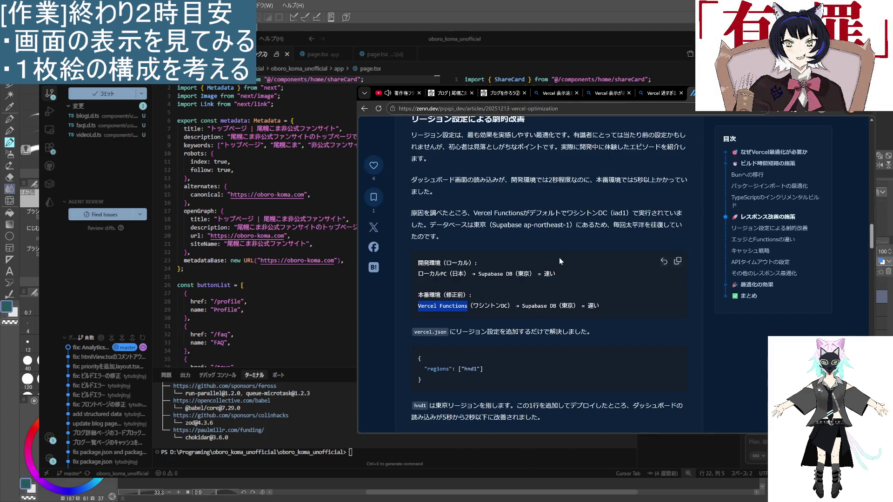
- Read the under-2-seconds result and the section on Vercel's two runtimes and Functions
scroll(559, 258, "down", 3)
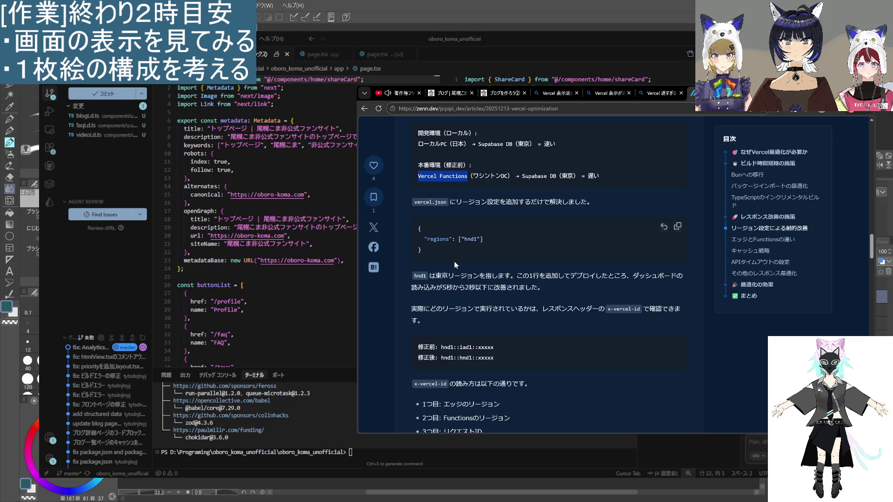
left_click_drag(465, 288, 565, 284)
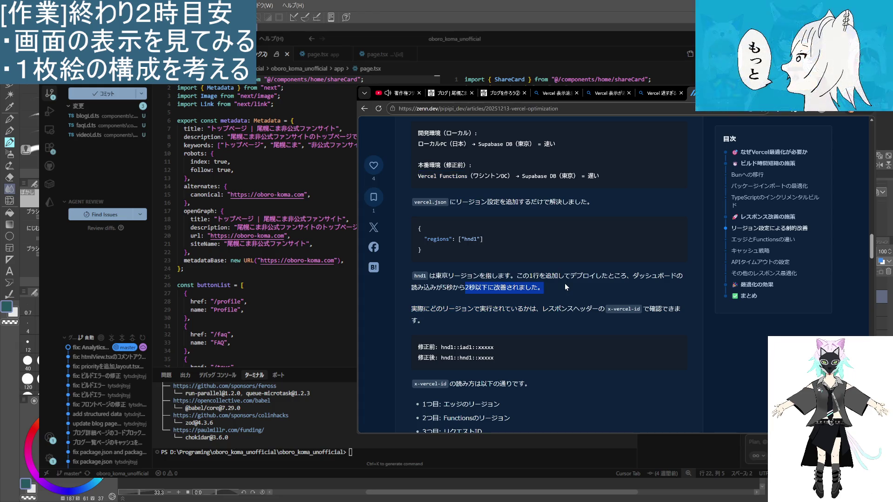
left_click(565, 283)
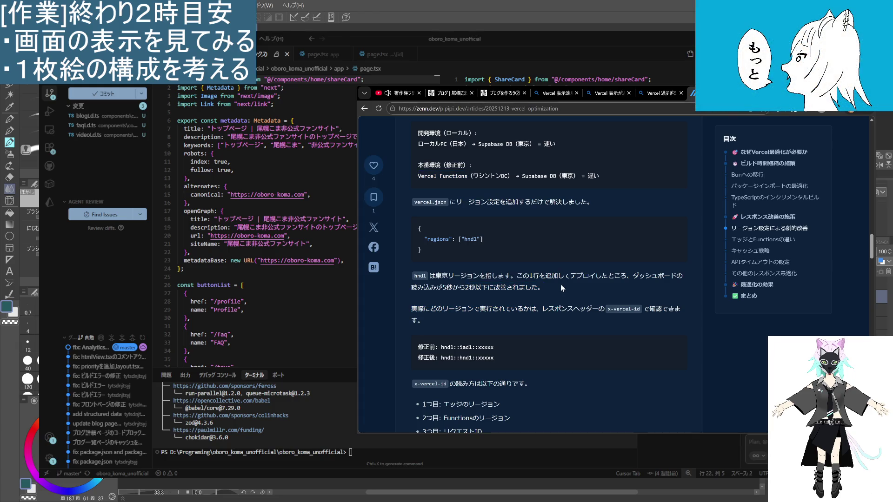
scroll(560, 284, "up", 3)
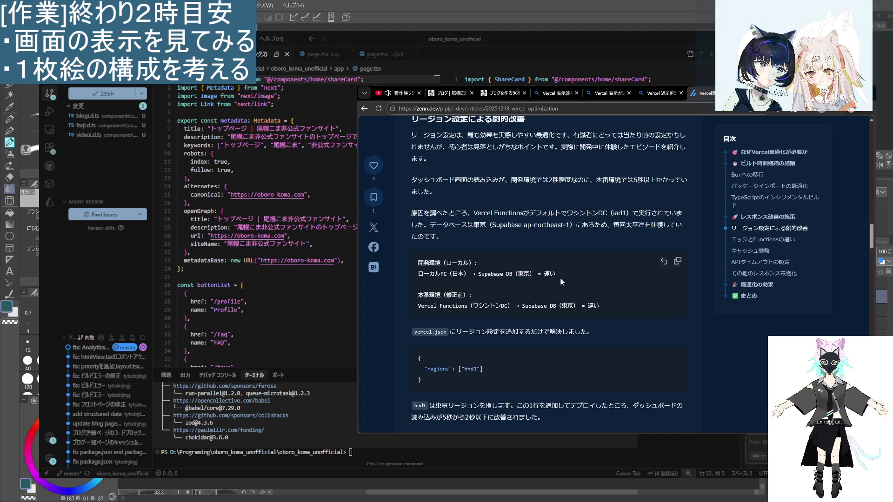
scroll(560, 278, "down", 4)
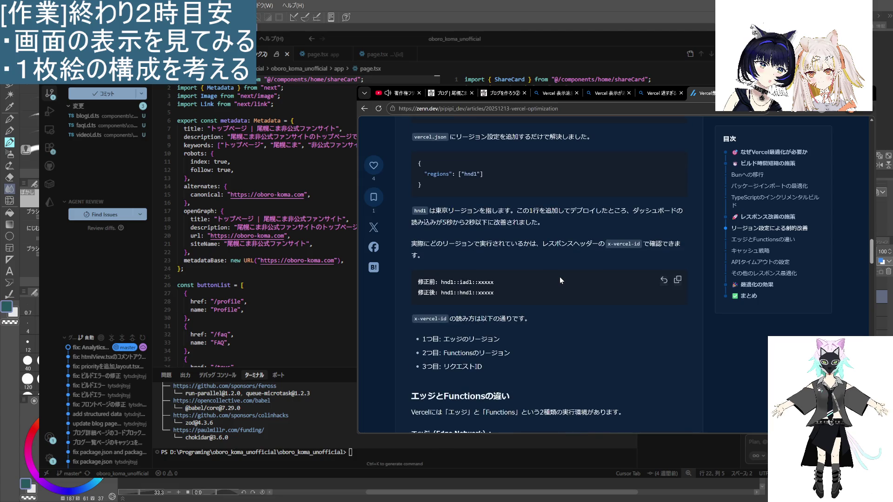
scroll(560, 277, "down", 2)
scroll(556, 269, "down", 2)
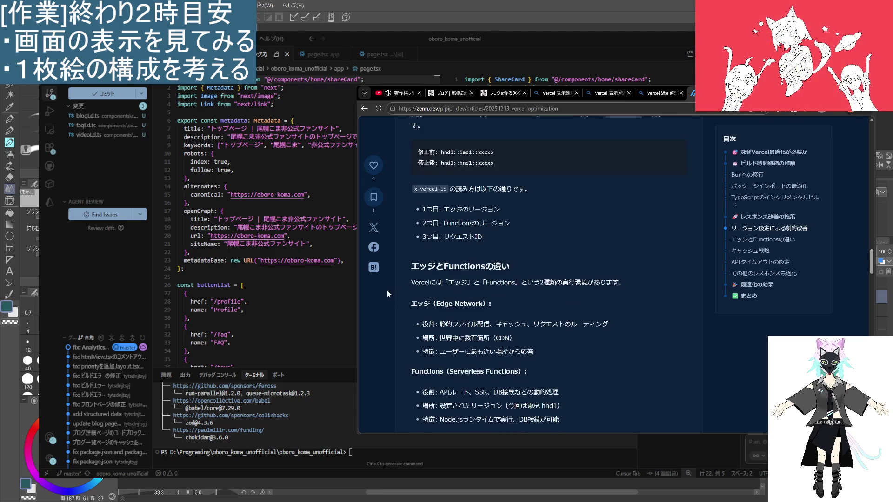
mouse_move(411, 283)
left_mouse_down()
mouse_move(618, 301)
mouse_move(558, 371)
left_mouse_up()
scroll(563, 361, "down", 2)
left_click(423, 327)
mouse_move(423, 327)
left_mouse_down()
mouse_move(566, 334)
mouse_move(459, 347)
left_mouse_up()
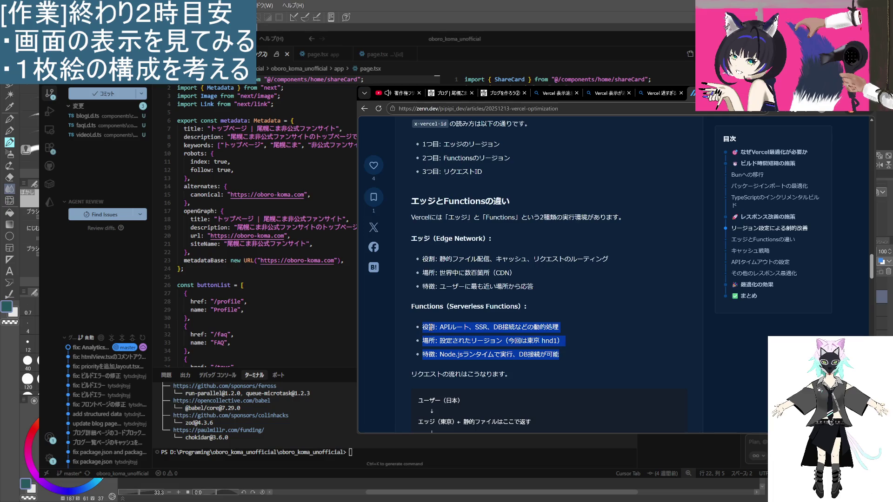
left_click(425, 340)
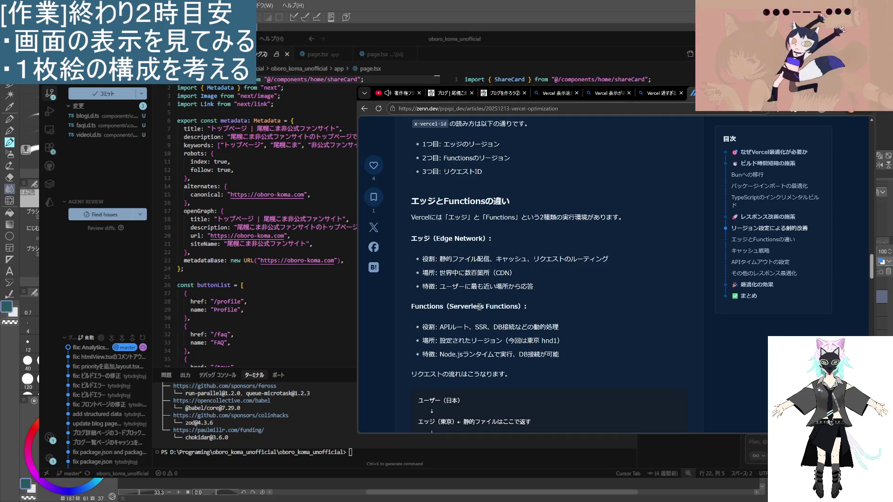
- Read the caching strategy section, including long-term caching and the HTML paragraph
scroll(483, 330, "down", 5)
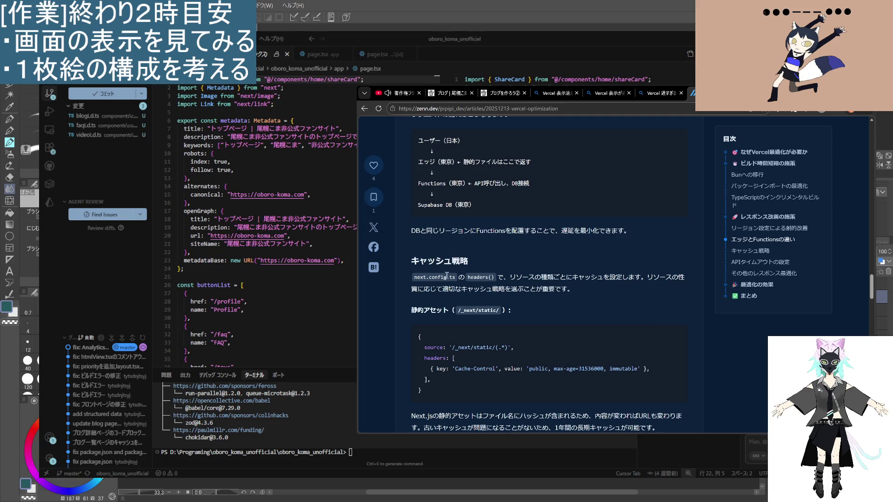
left_click_drag(413, 277, 635, 277)
left_click(591, 303)
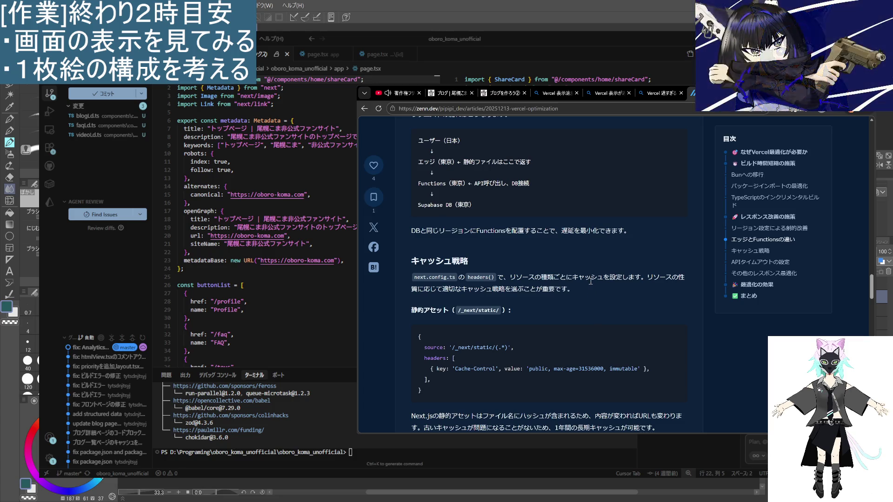
scroll(560, 326, "down", 2)
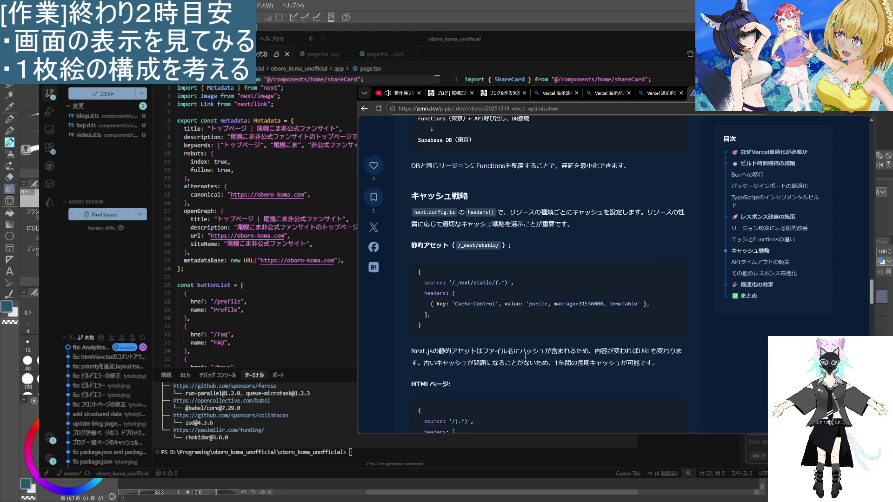
left_click_drag(436, 364, 676, 372)
left_click(634, 379)
scroll(552, 405, "down", 2)
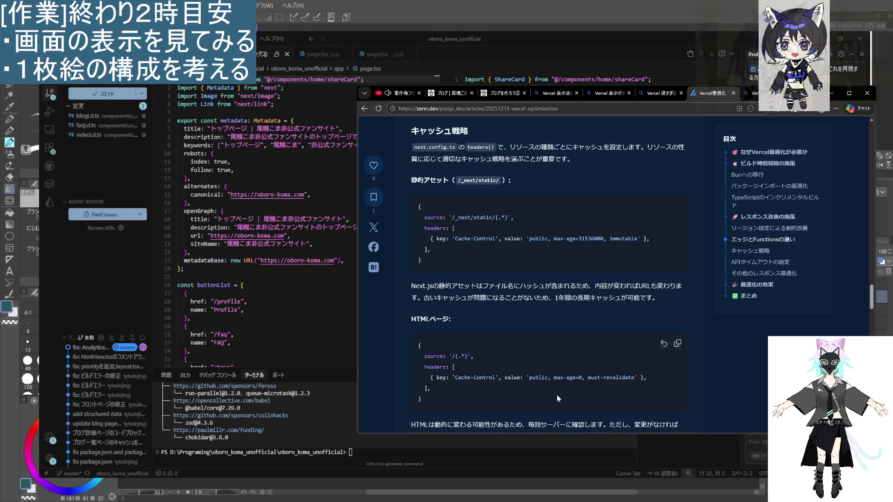
scroll(559, 393, "down", 2)
mouse_move(411, 295)
left_mouse_down()
mouse_move(662, 297)
mouse_move(565, 309)
left_mouse_up()
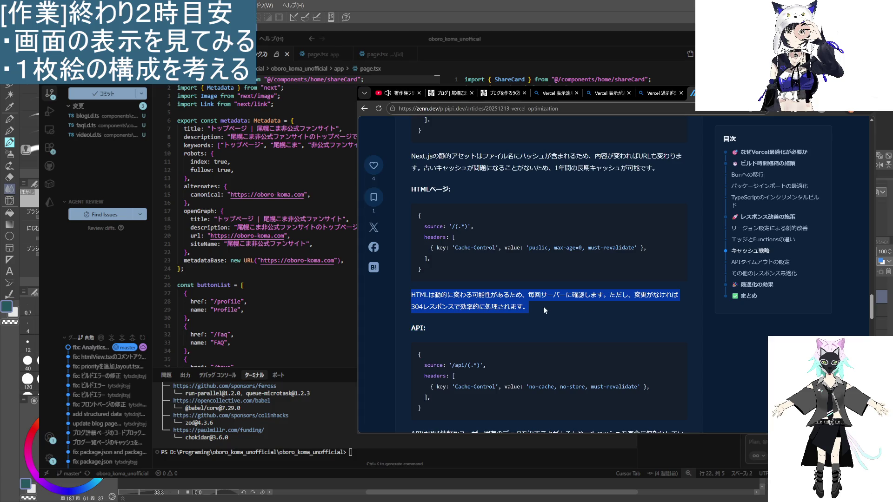
left_click(536, 316)
- Scroll to the end of the Zenn article and close its tab
scroll(535, 316, "down", 4)
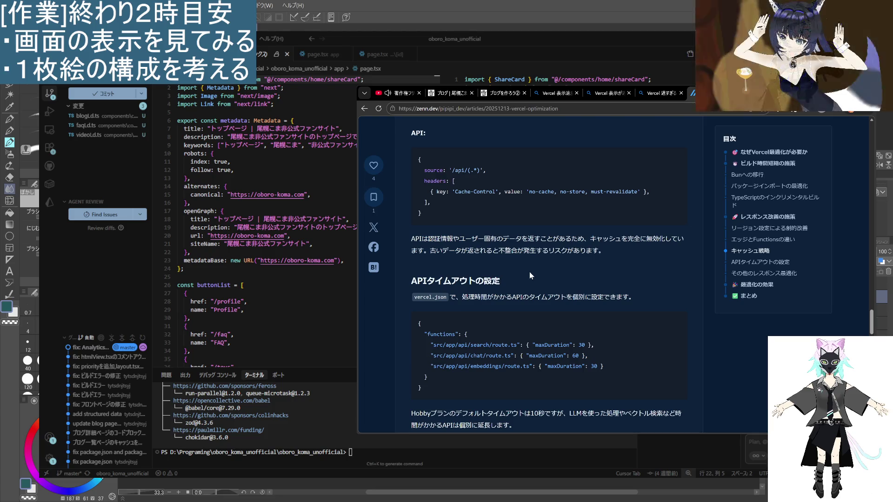
scroll(529, 268, "down", 4)
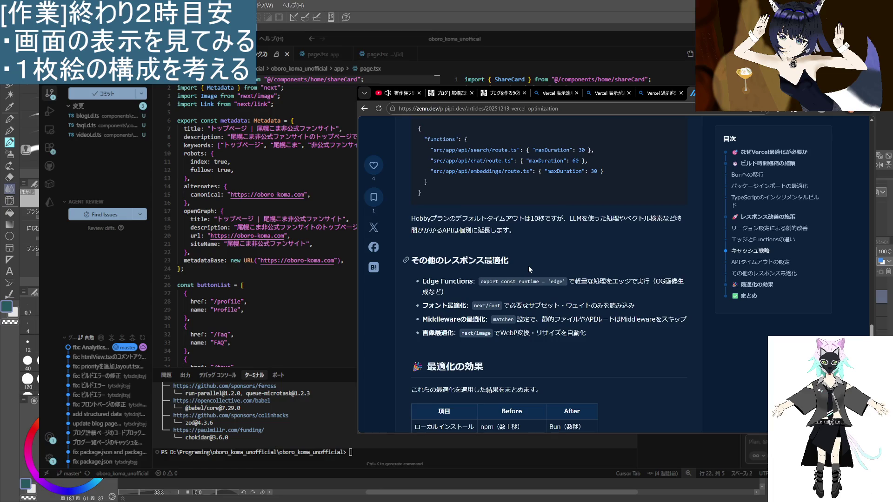
scroll(529, 269, "down", 3)
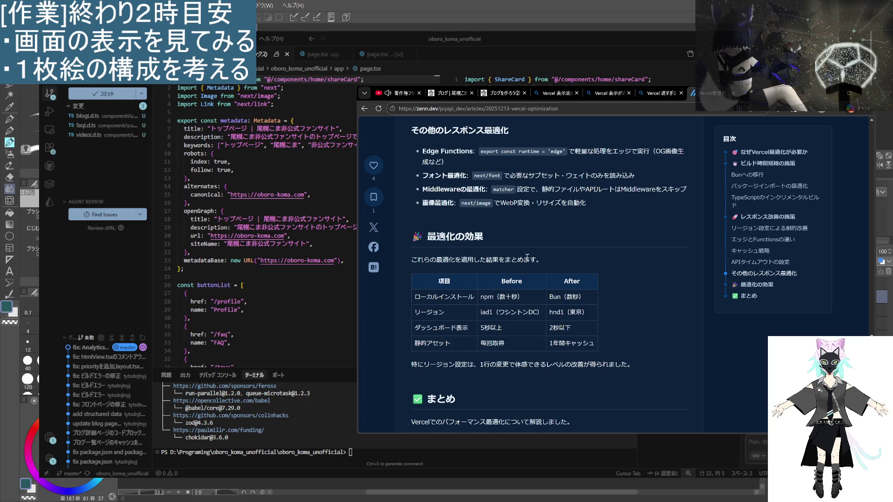
scroll(527, 258, "down", 2)
scroll(528, 260, "down", 3)
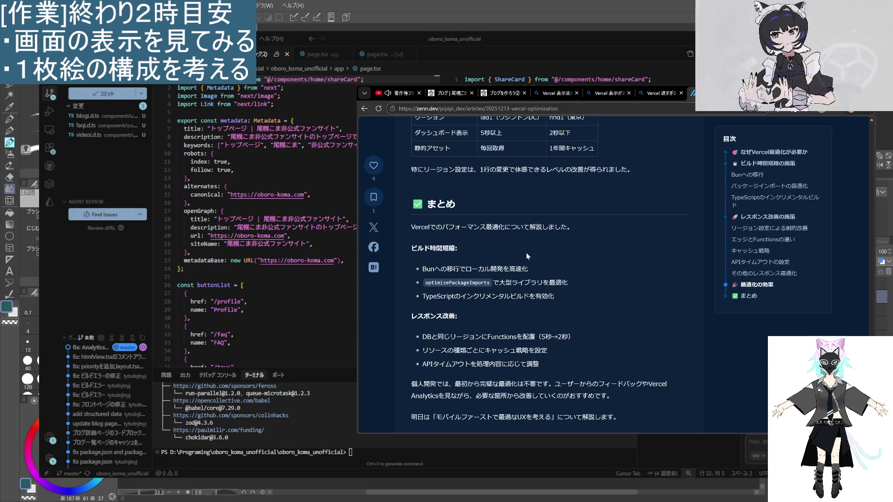
scroll(526, 253, "down", 7)
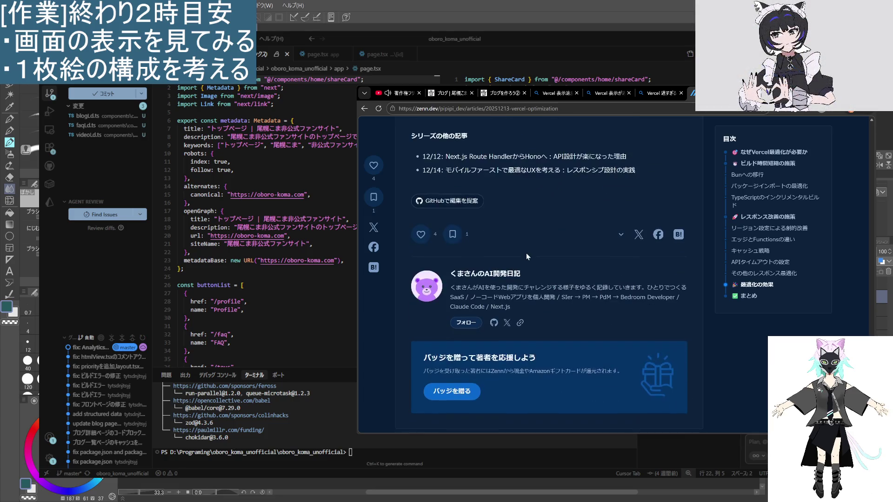
scroll(526, 252, "down", 5)
scroll(511, 279, "down", 3)
key("ctrl+w")
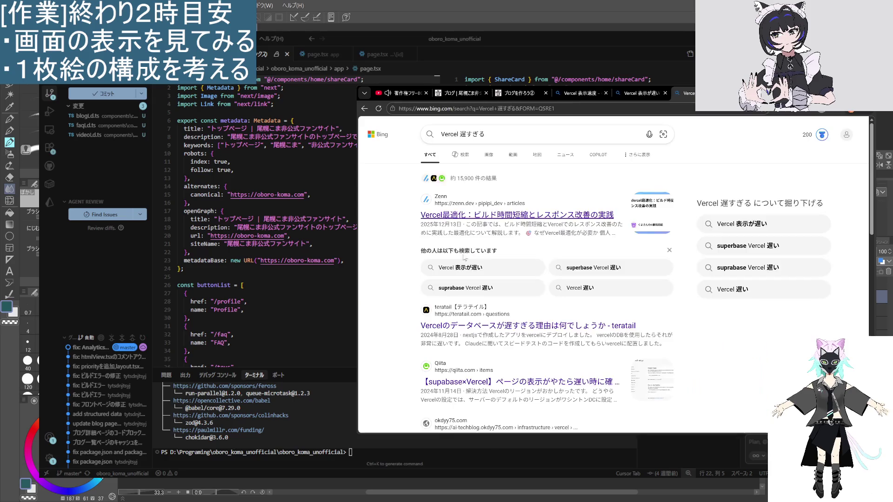
- Replace the Bing query with 'Vercel ページの表示' and run the search
scroll(496, 232, "up", 3)
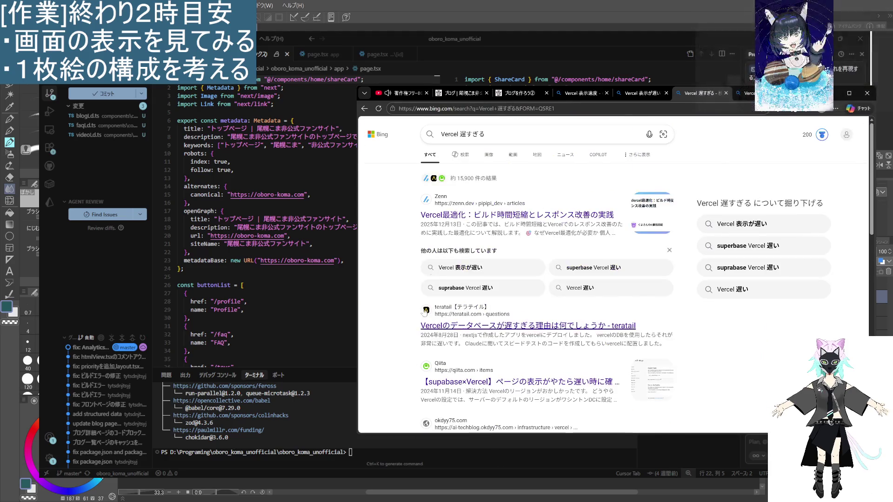
left_click(496, 139)
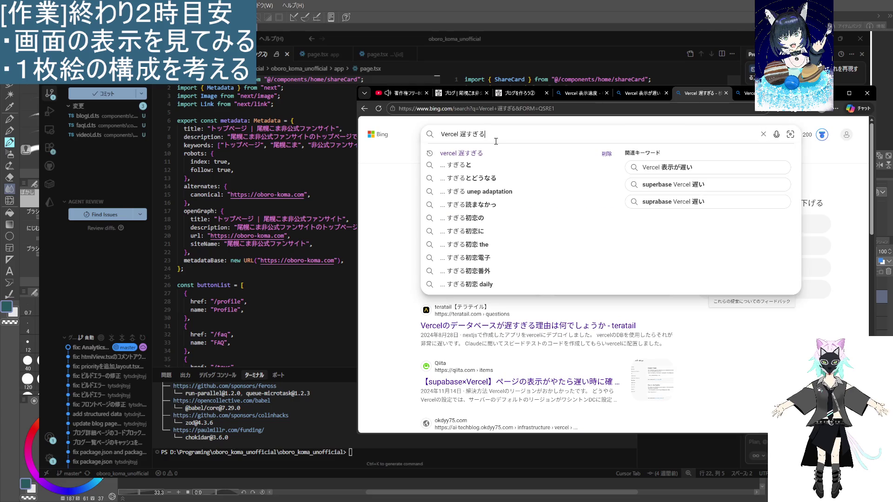
key("BackSpace")
key("BackSpace")
key("BackSpace")
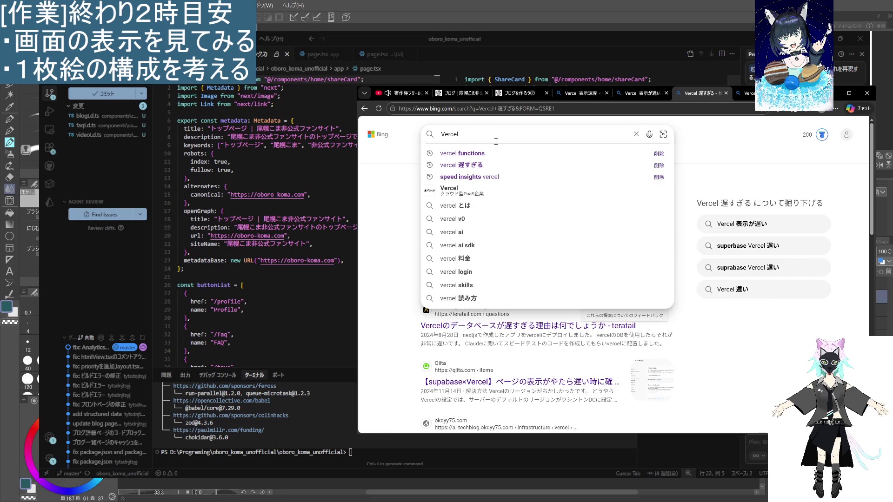
type("ページのひょうじ")
key("space")
key("Return")
key("Return")
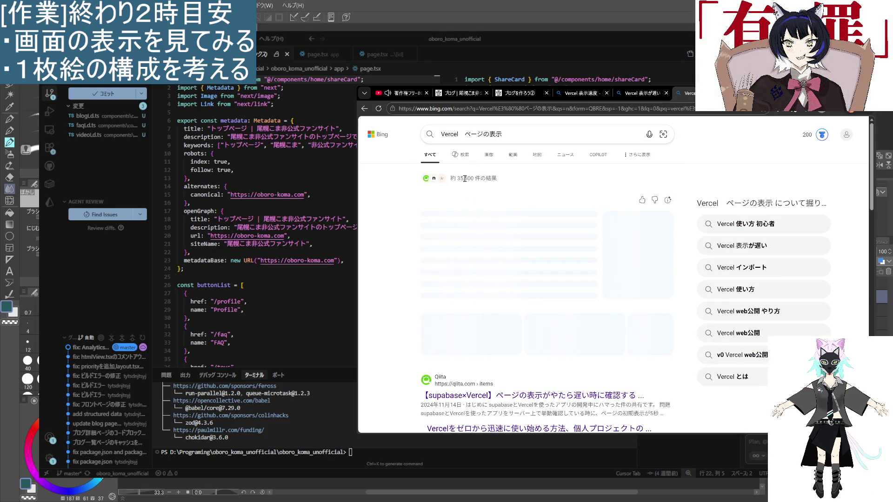
scroll(450, 273, "down", 2)
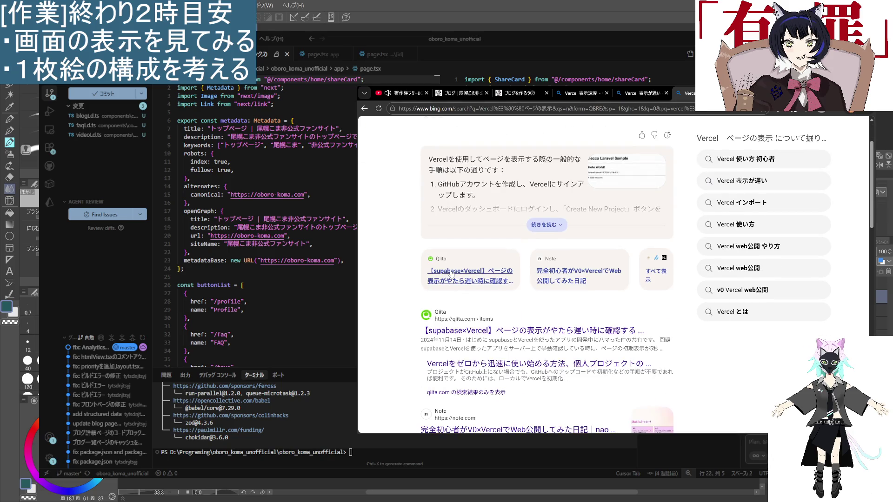
scroll(450, 273, "up", 2)
- Append '遅い' to the query, search again and expand the full AI answer
left_click(525, 139)
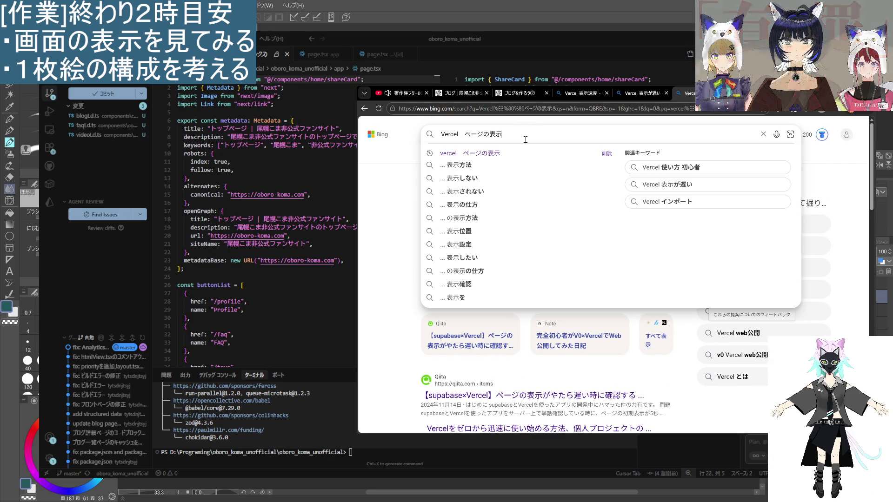
type("遅い")
key("Return")
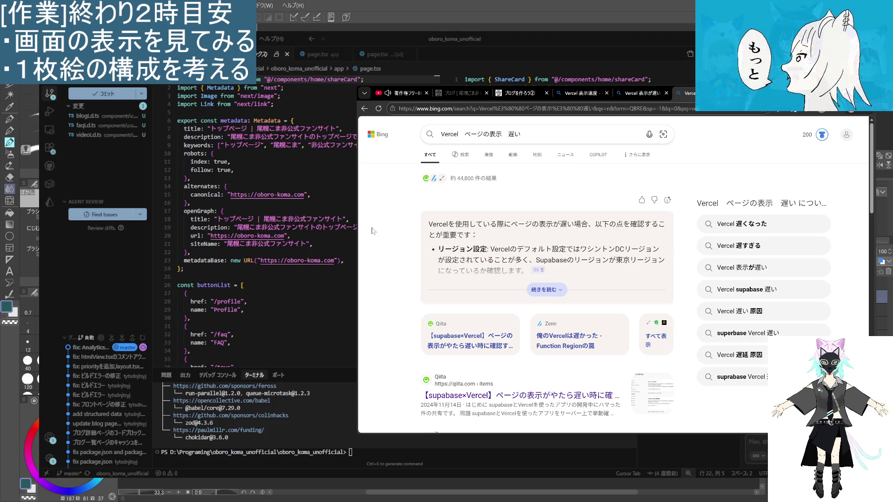
left_click(543, 289)
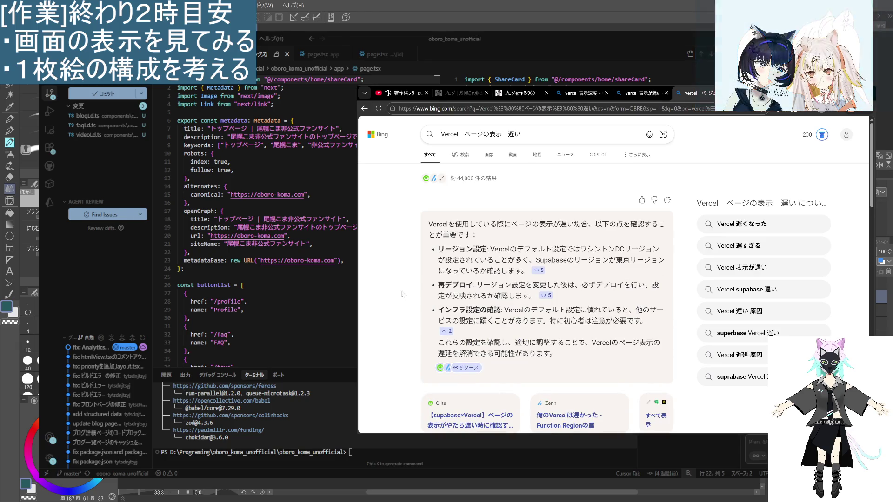
- Browse the results past the Zenn, Genspark and Note entries to a Qiita article
scroll(404, 292, "down", 4)
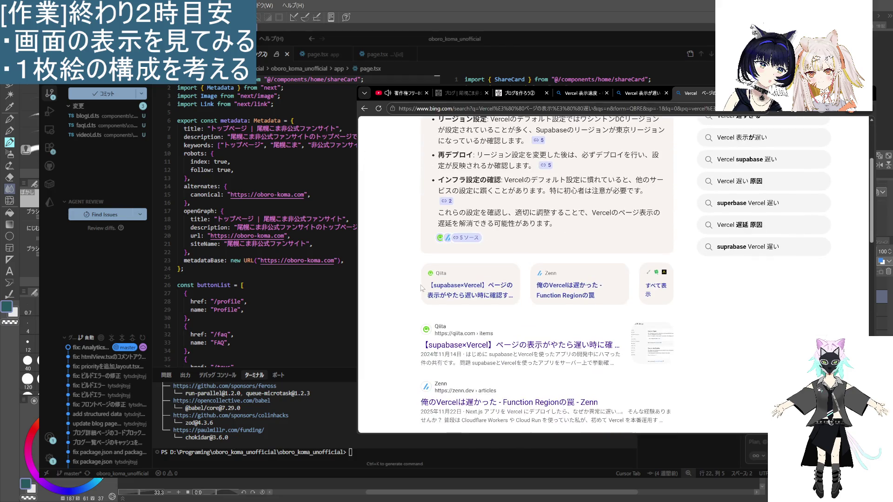
scroll(415, 274, "down", 3)
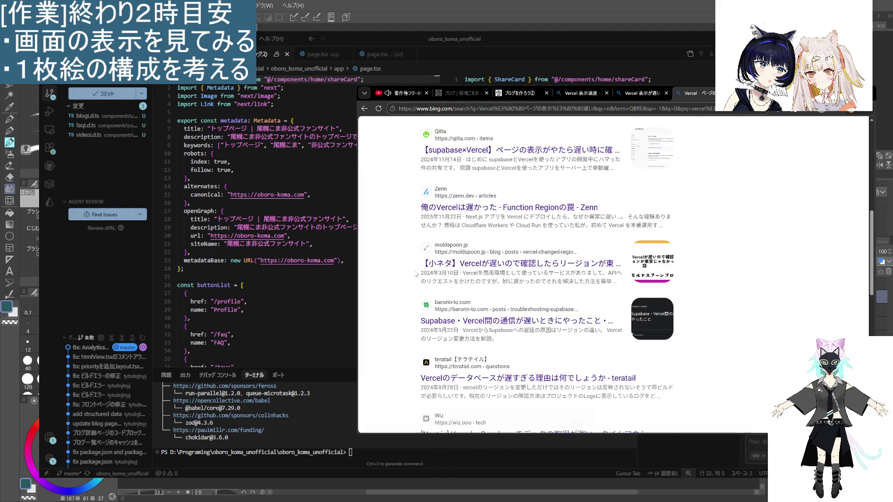
middle_click(438, 208)
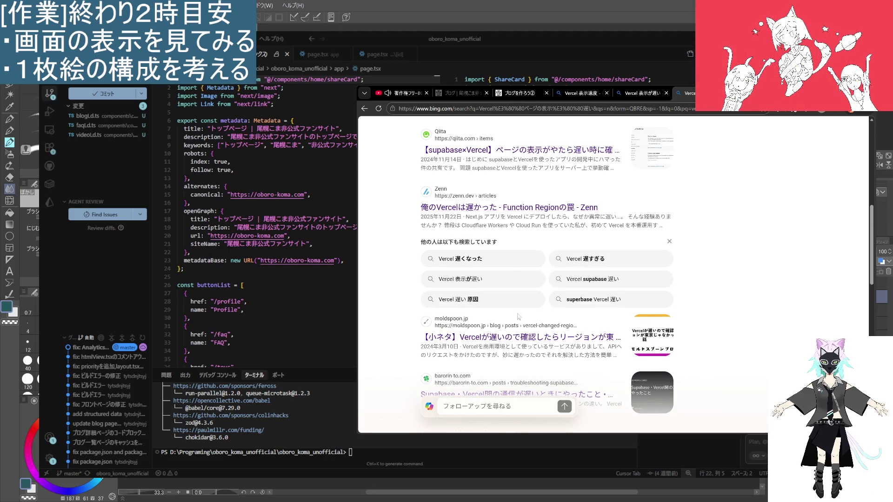
scroll(493, 173, "down", 4)
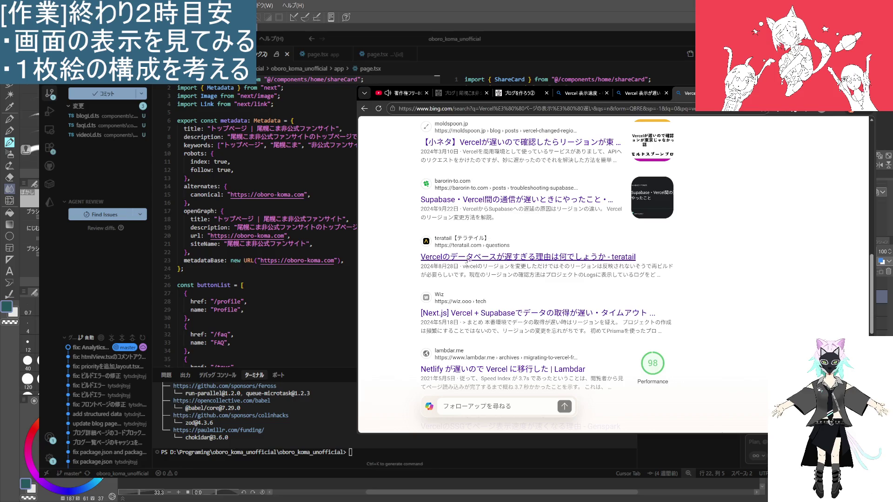
scroll(537, 345, "down", 2)
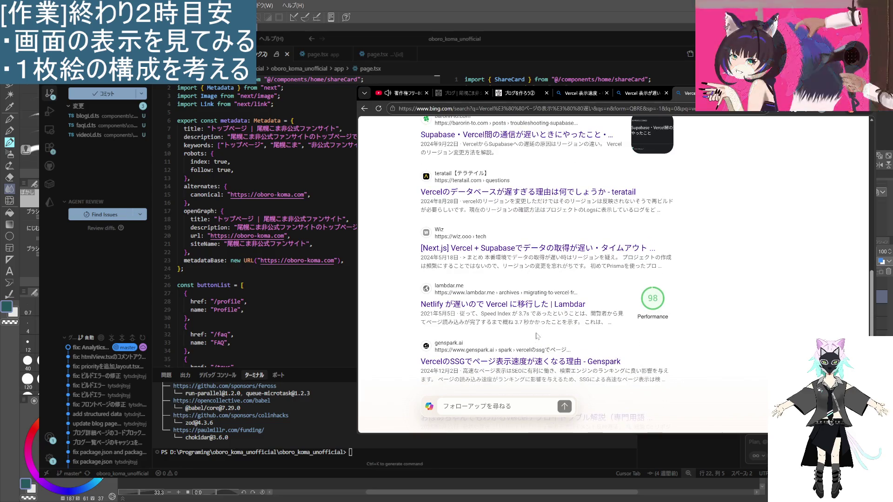
scroll(537, 332, "down", 2)
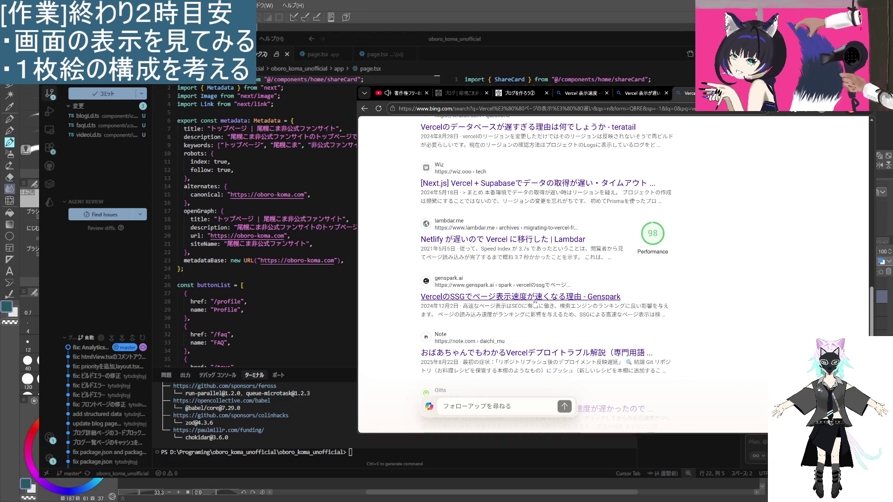
scroll(536, 319, "down", 2)
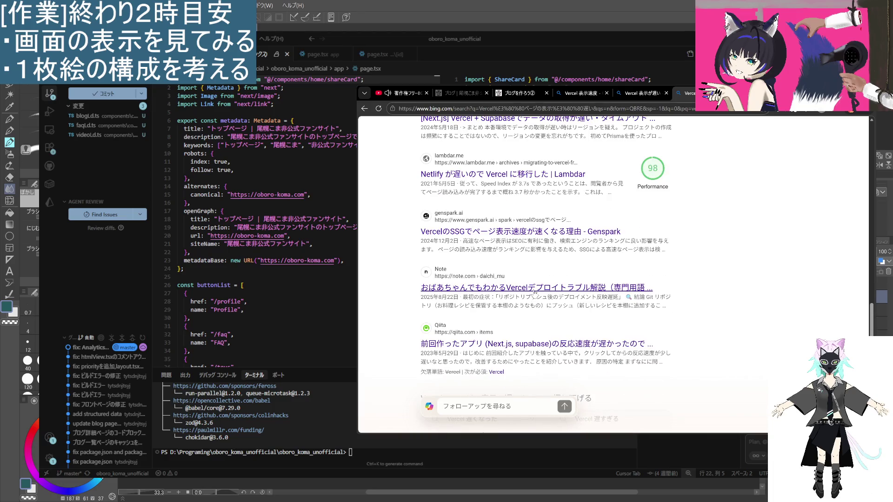
scroll(534, 292, "down", 4)
scroll(534, 294, "up", 10)
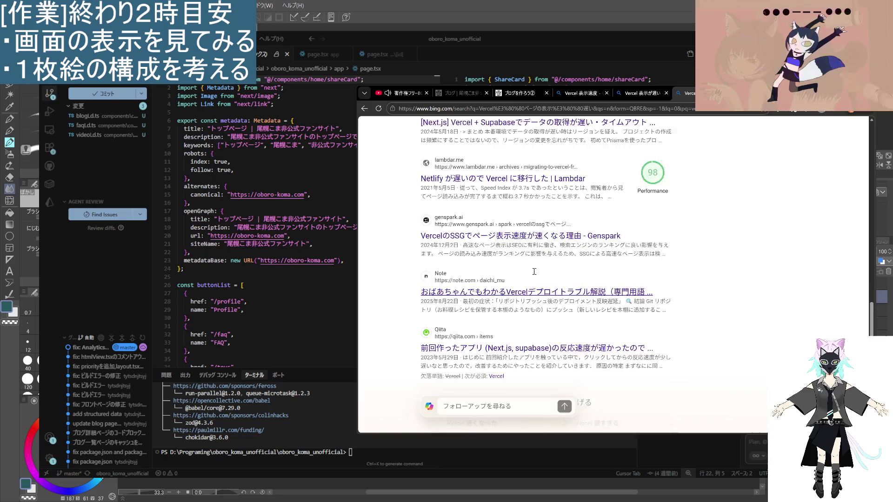
left_click(466, 131)
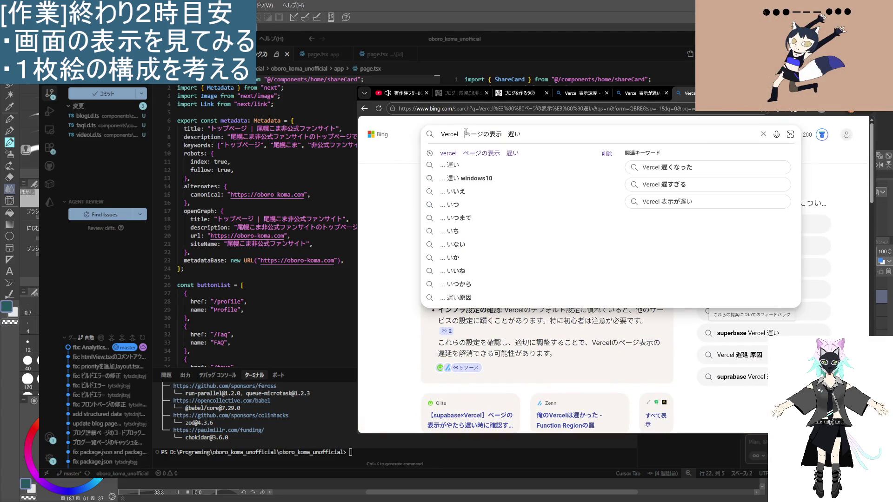
- Search for 'Vercel 静的ページの表示 遅い' and expand the full AI answer
type("静的")
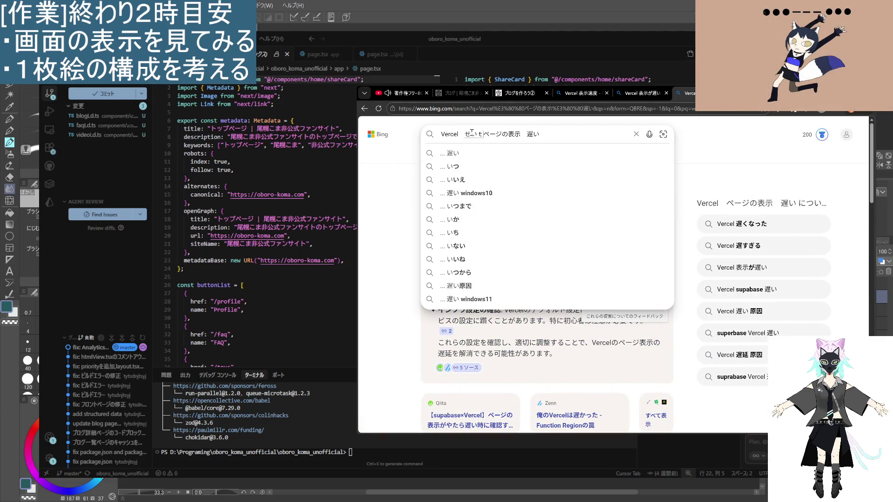
key("Return")
key("Return")
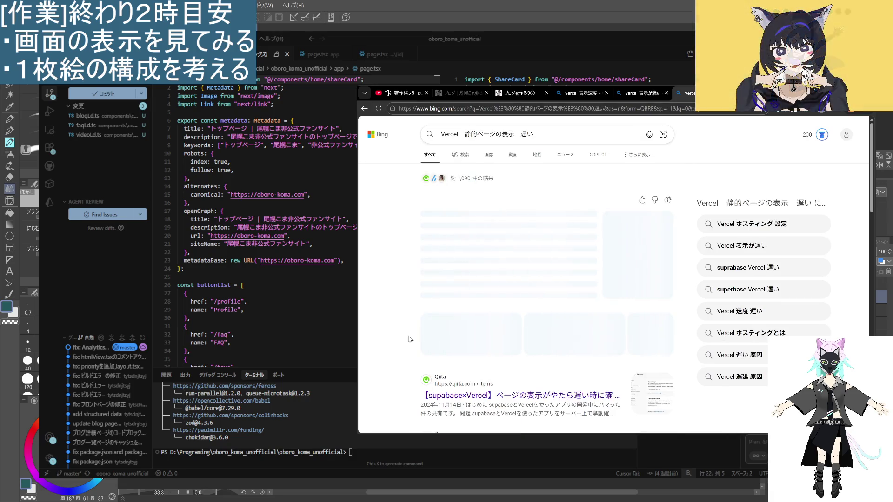
left_click(547, 289)
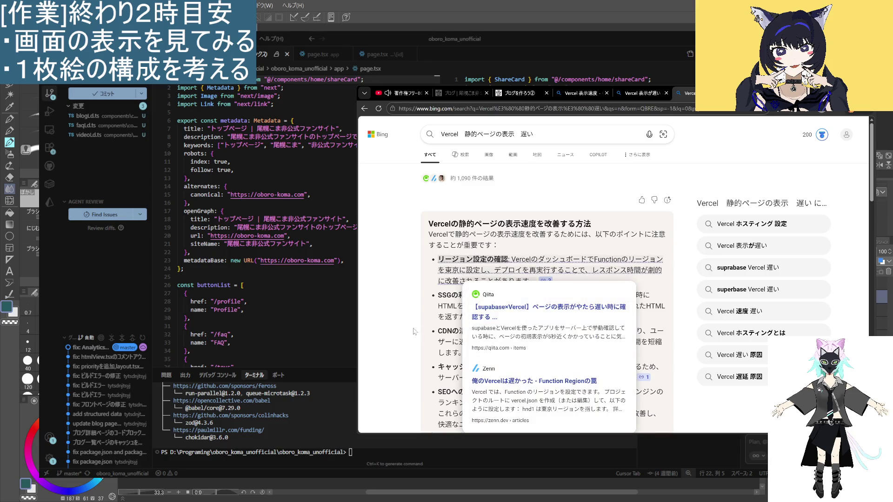
- Scroll down the results and open the ITtrip guide on deploying Next.js to Vercel
scroll(409, 321, "down", 2)
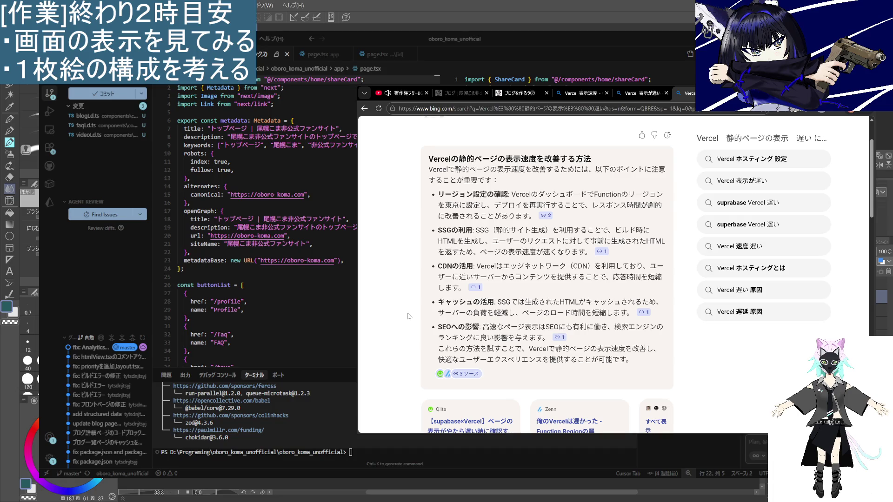
scroll(408, 318, "down", 6)
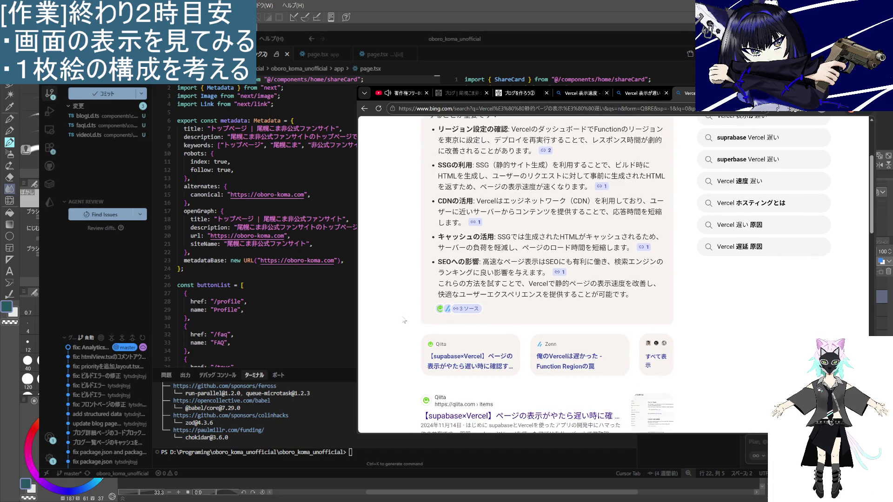
scroll(407, 320, "down", 6)
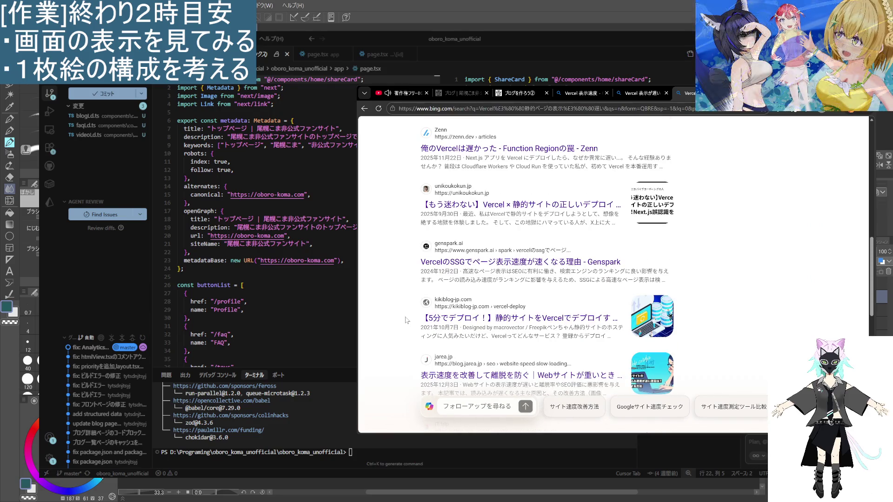
scroll(407, 320, "down", 1)
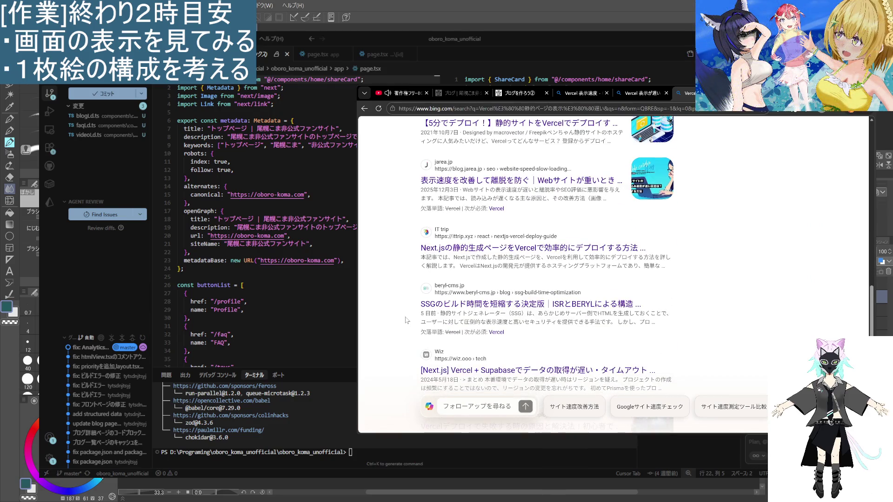
left_click(470, 247)
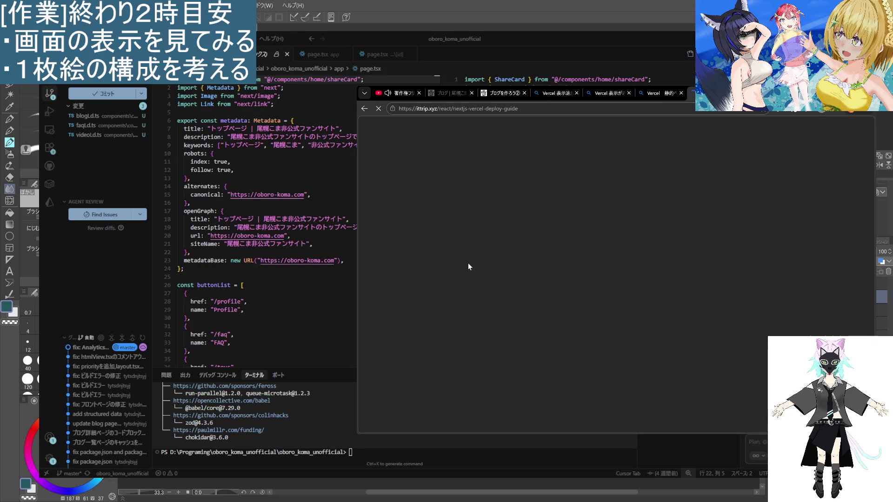
- Expand the ITtrip article's full table of contents
scroll(461, 327, "down", 3)
scroll(461, 328, "down", 4)
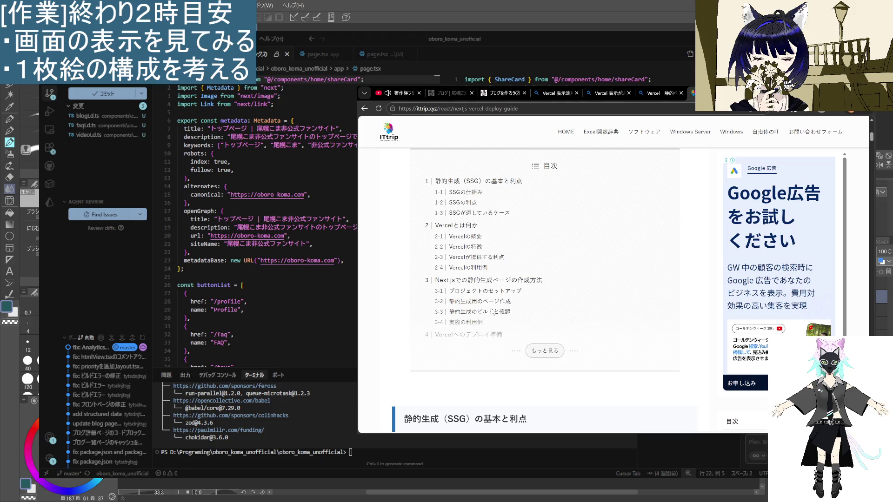
scroll(494, 326, "down", 2)
left_click(556, 286)
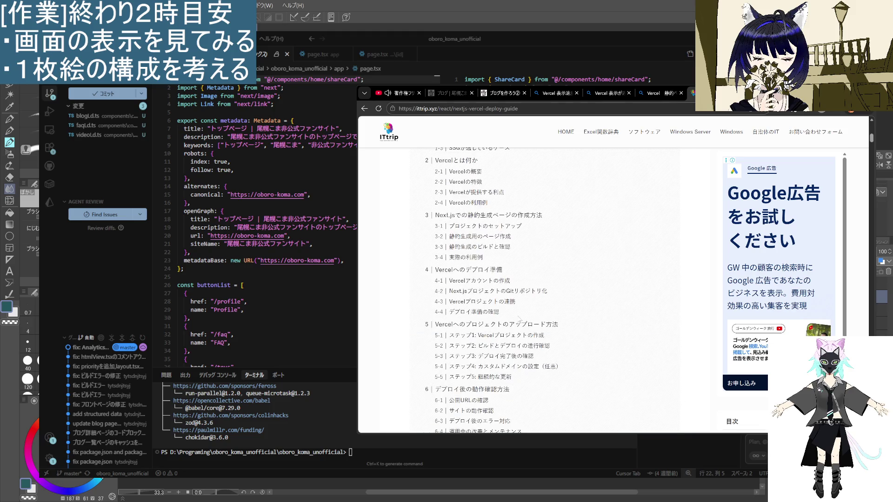
- Read down through the article's SSG and Vercel sections
scroll(519, 319, "down", 2)
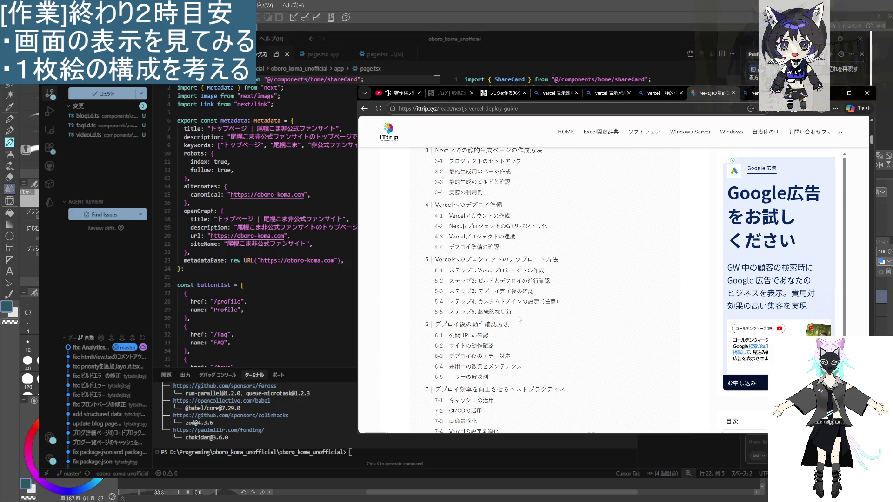
scroll(511, 334, "down", 2)
scroll(511, 335, "down", 2)
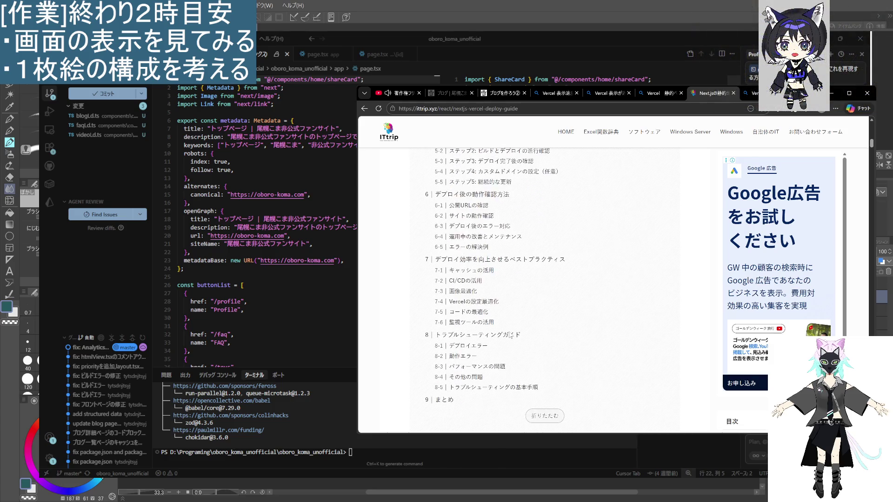
scroll(516, 330, "down", 3)
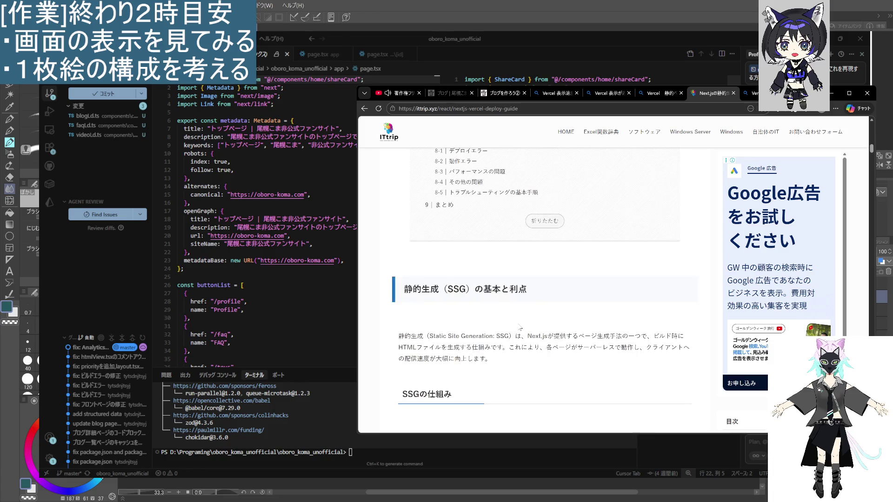
scroll(520, 328, "down", 8)
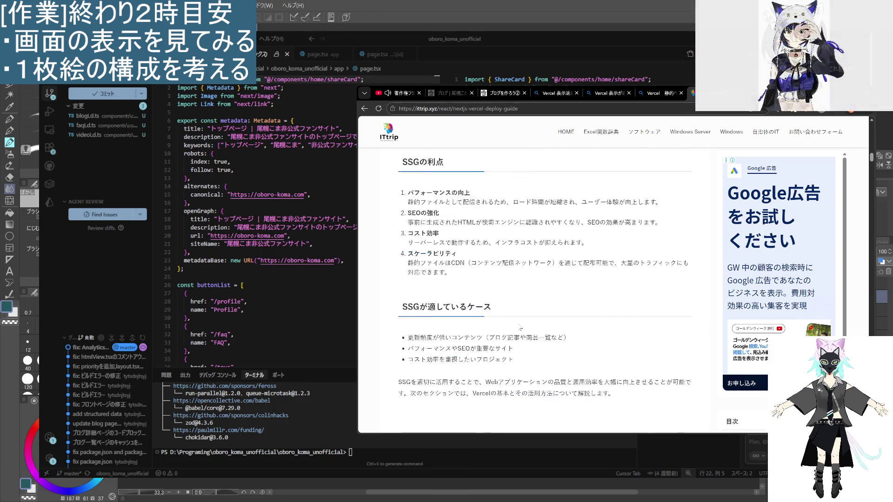
scroll(519, 326, "down", 2)
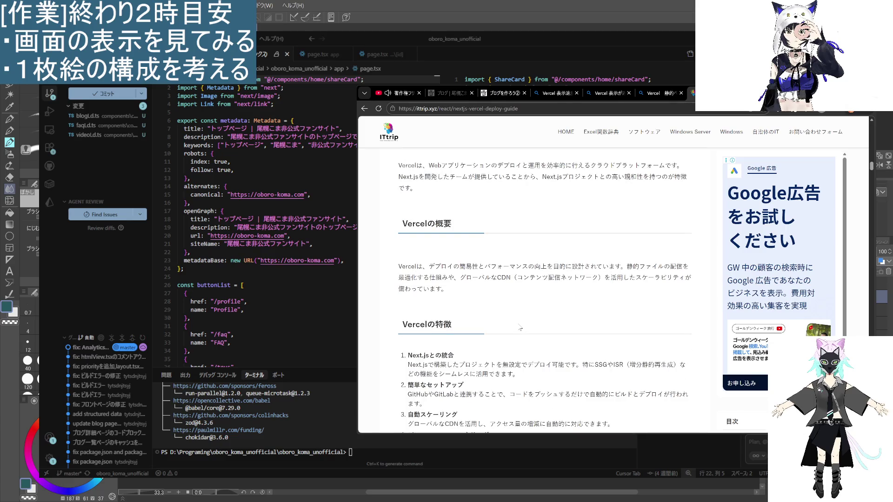
scroll(520, 327, "down", 2)
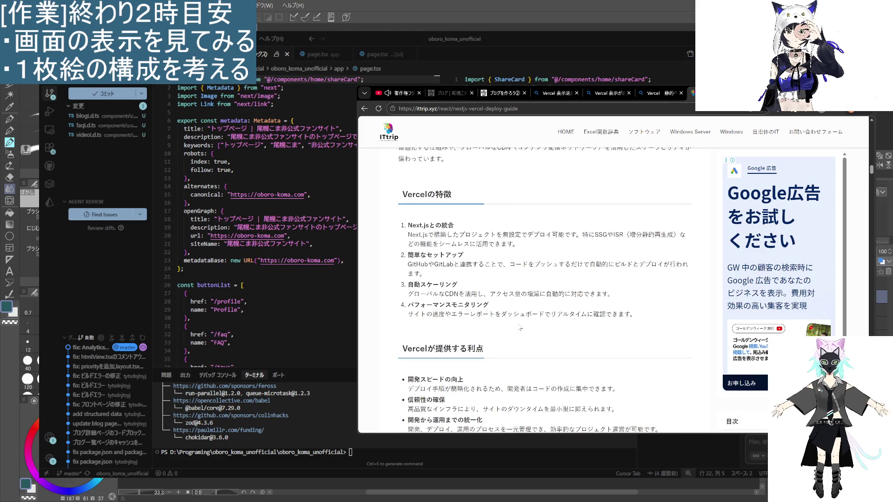
scroll(520, 328, "down", 5)
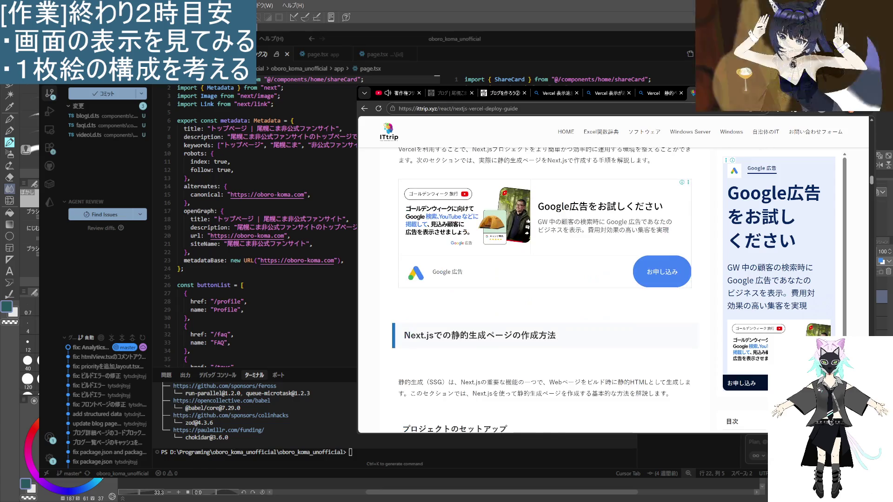
key("alt+Left")
key("alt+Right")
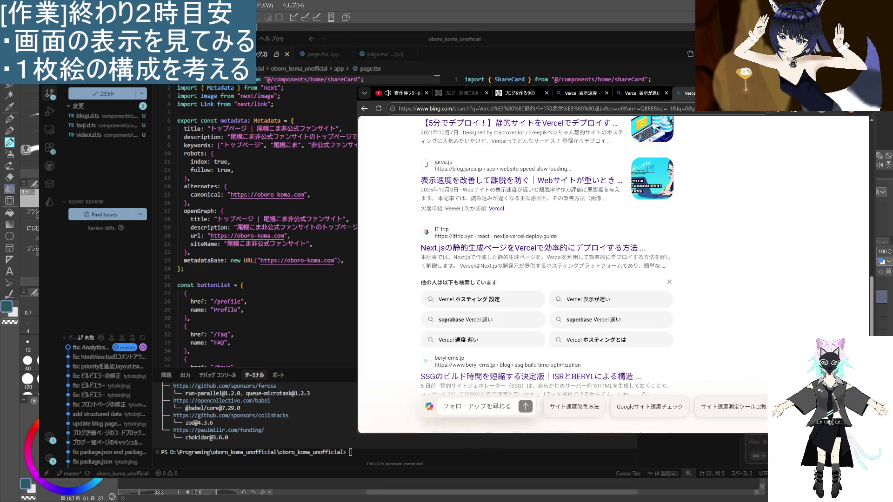
- Close the ITtrip article tab to return to the 'Vercel 表示速度' Bing results
key("ctrl+w")
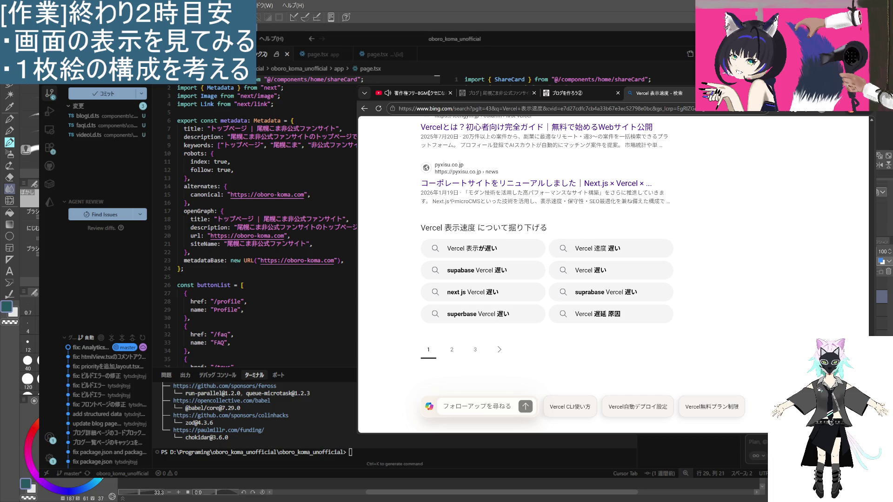
scroll(274, 269, "down", 2)
left_click(274, 267)
- Close the extra editor tabs to bring up the home page.tsx file
scroll(271, 280, "down", 2)
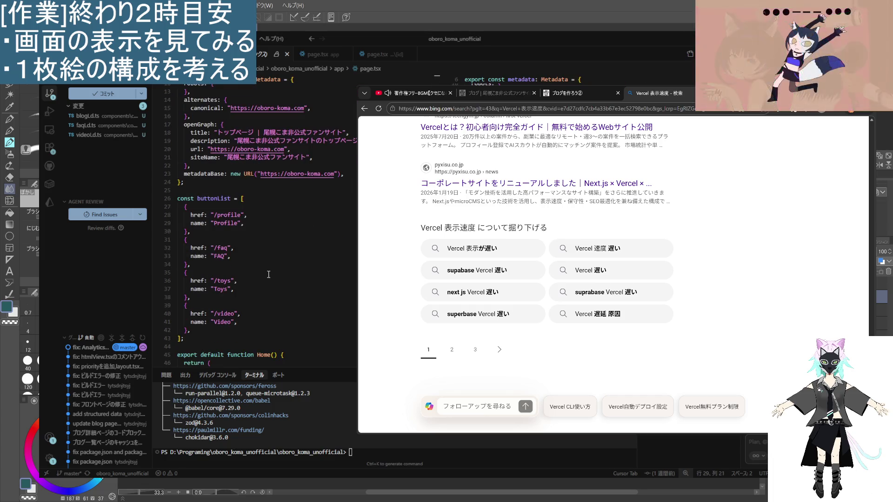
scroll(271, 279, "up", 4)
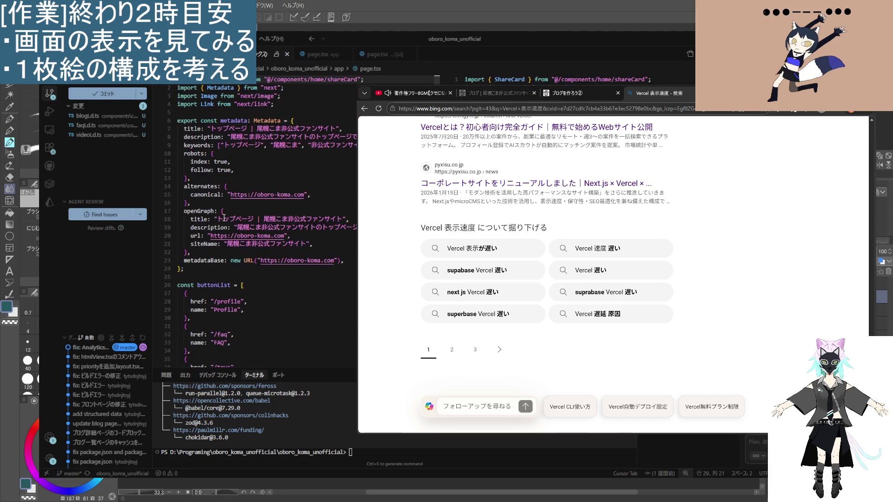
left_click(287, 54)
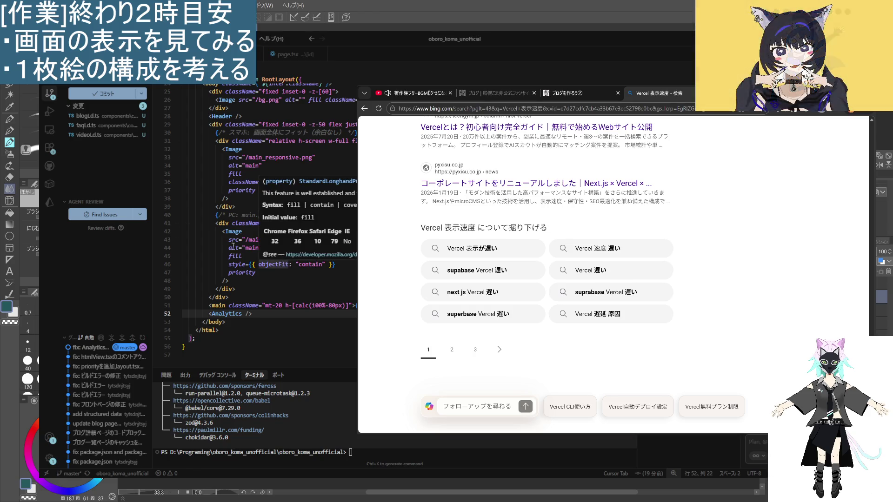
scroll(279, 256, "up", 3)
scroll(204, 249, "up", 4)
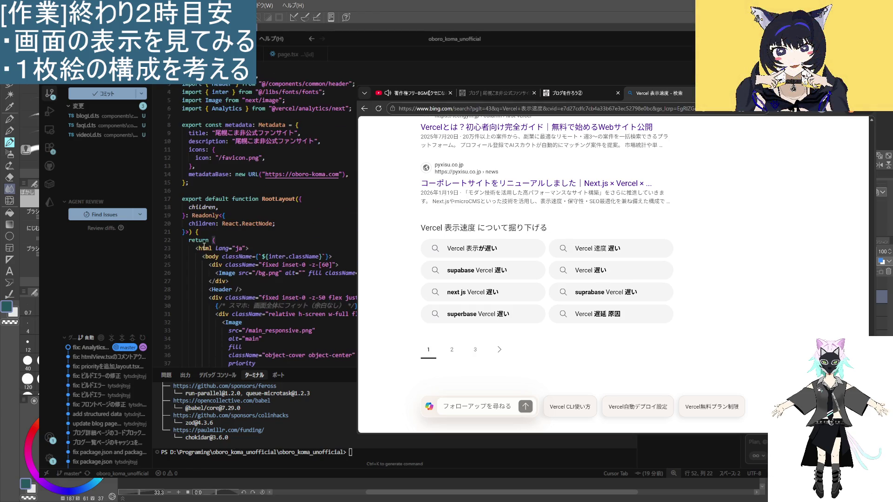
key("ctrl+w")
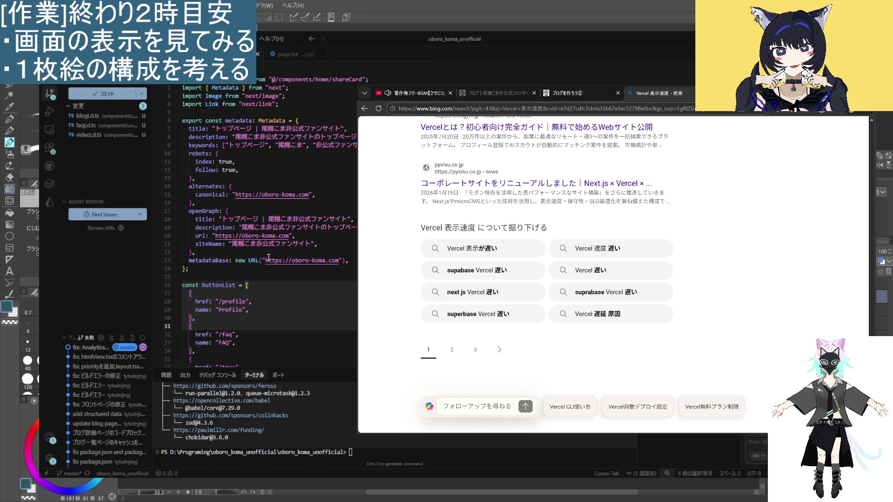
- Inspect the buttonList definition on line 26 of page.tsx
scroll(270, 268, "down", 5)
scroll(270, 267, "down", 5)
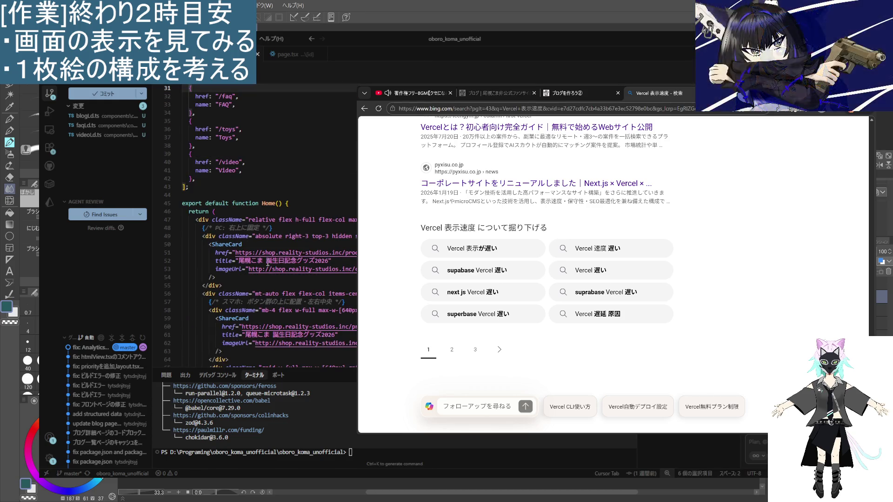
scroll(267, 264, "down", 8)
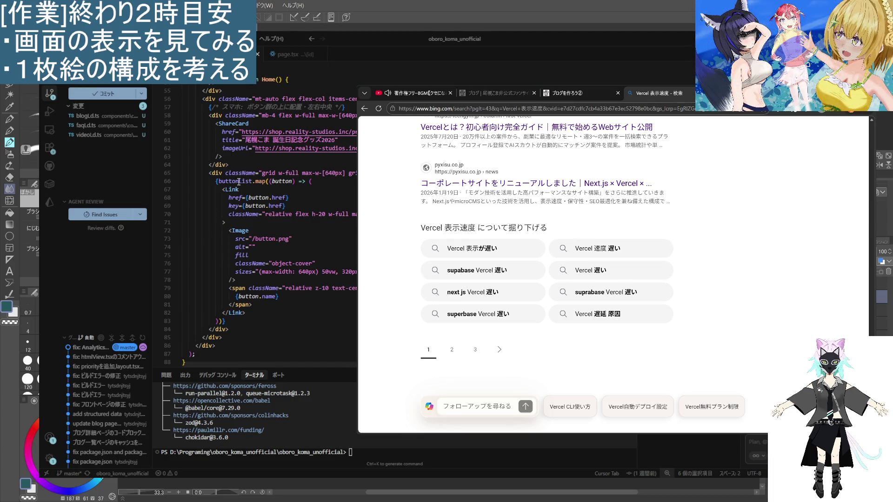
mouse_move(239, 181)
key("Escape")
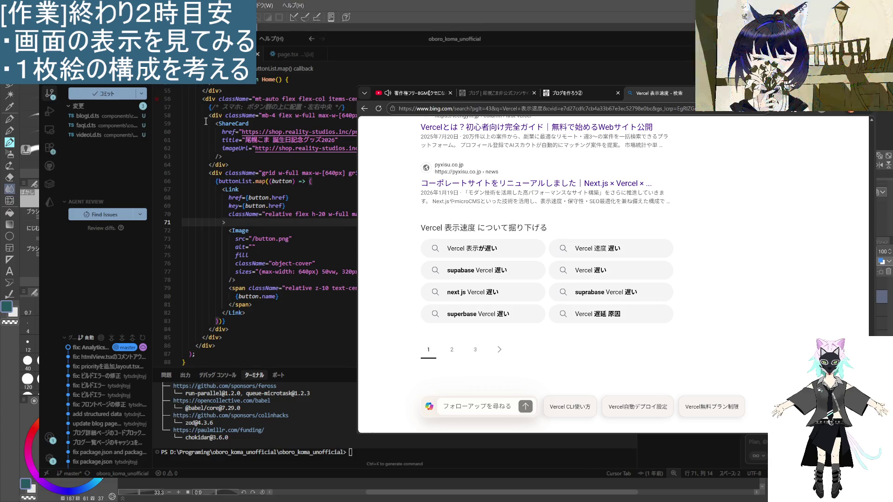
scroll(308, 193, "up", 6)
scroll(308, 193, "up", 5)
double_click(219, 133)
- Review the <Link> element around lines 67–73 and show the project's file tree
scroll(294, 209, "down", 7)
scroll(293, 209, "down", 3)
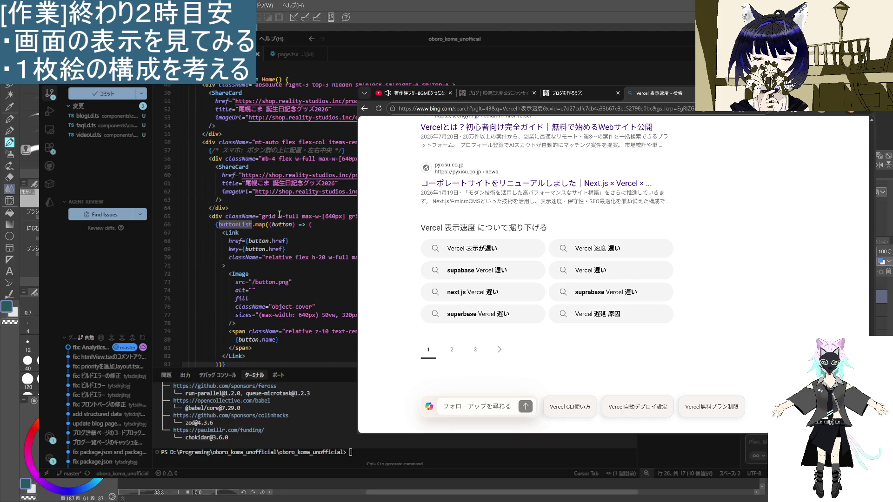
left_click(237, 232)
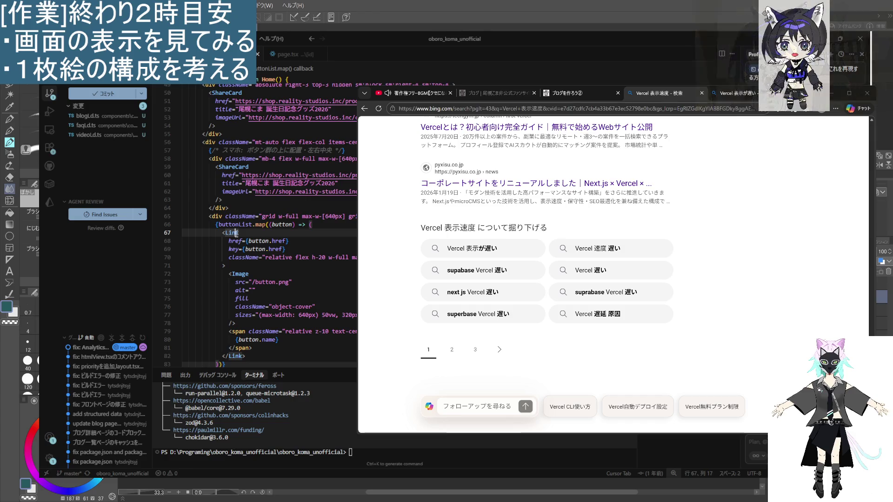
left_click(305, 282)
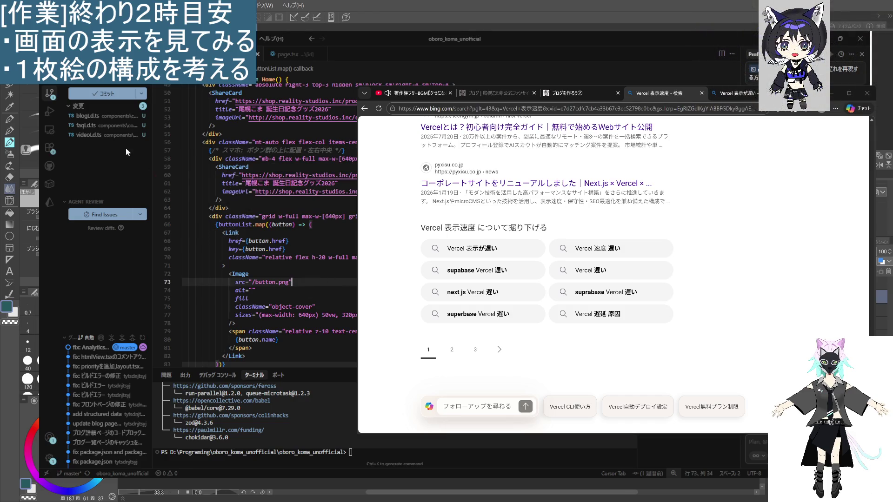
left_click(49, 93)
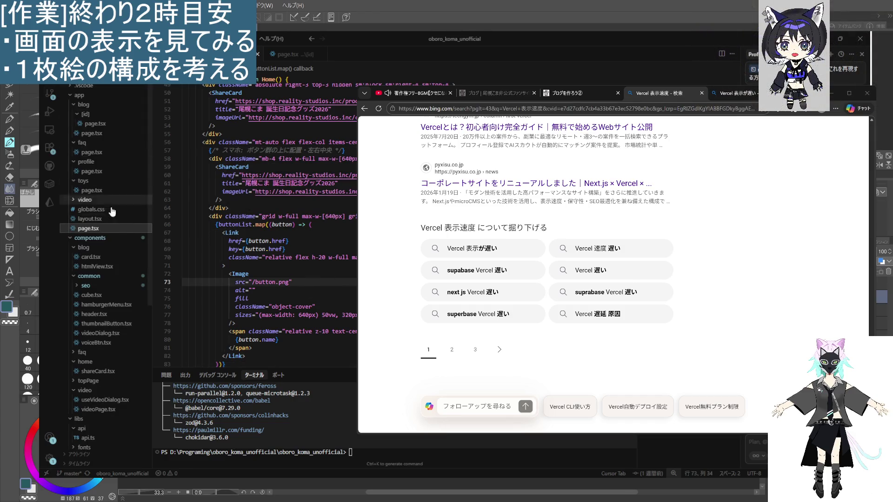
- Open the blog page.tsx and jump to the Card component's definition
left_click(99, 132)
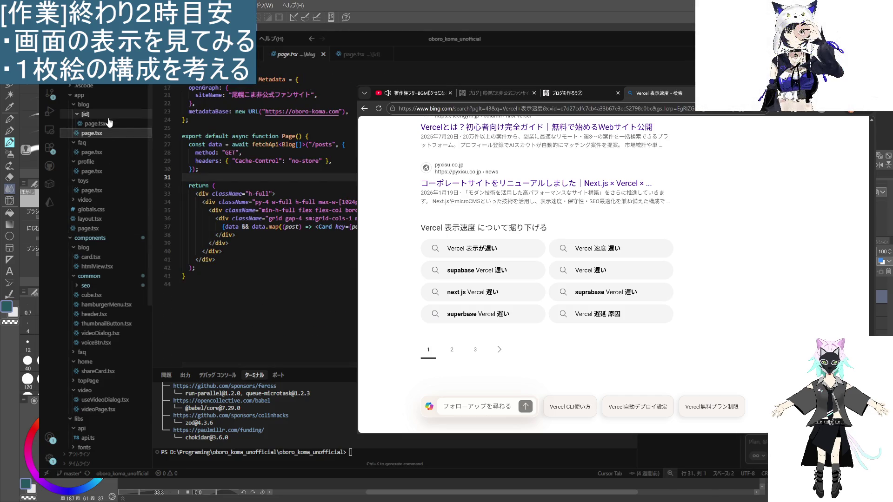
scroll(302, 243, "up", 1)
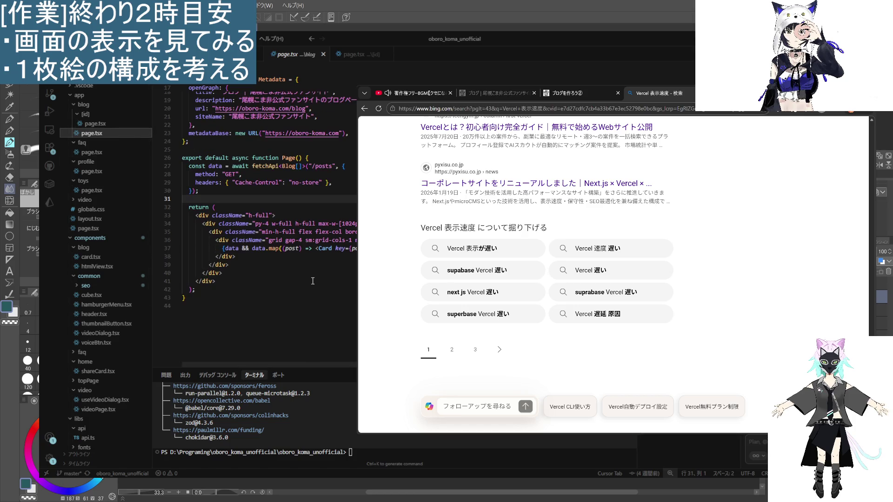
left_click(327, 248)
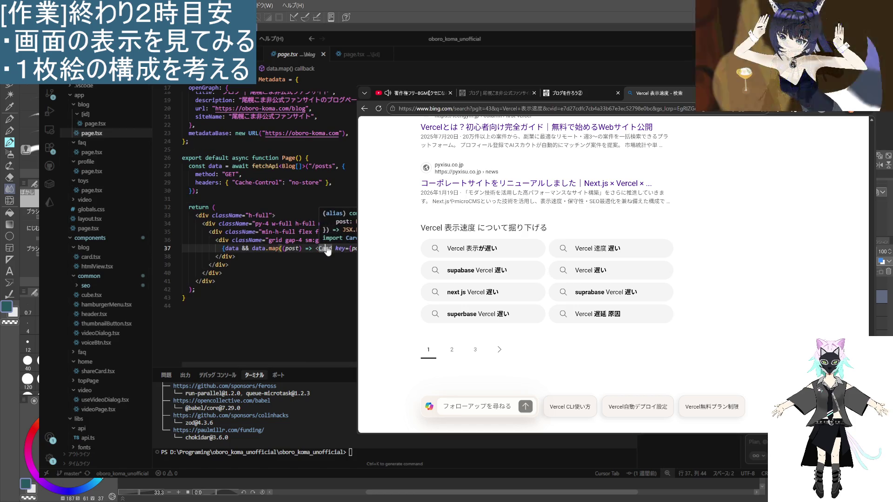
left_click(327, 249, "ctrl")
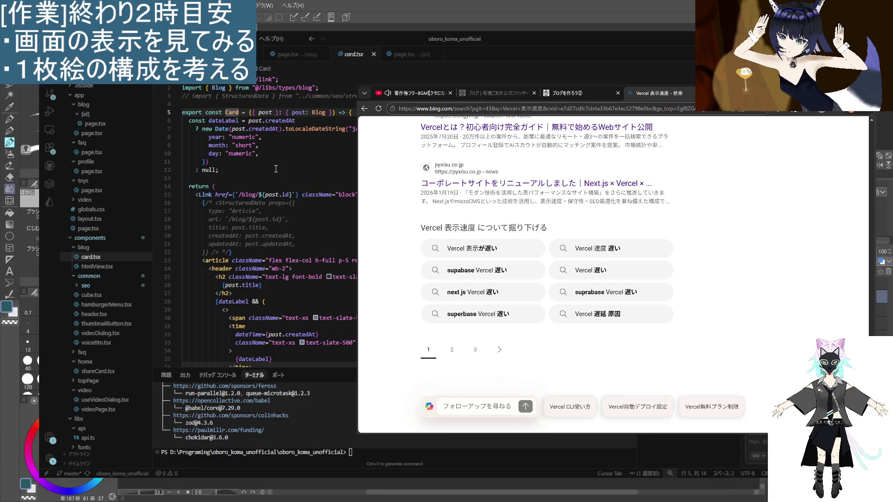
- Review card.tsx's Link code, then close card.tsx and the blog page.tsx
double_click(205, 194)
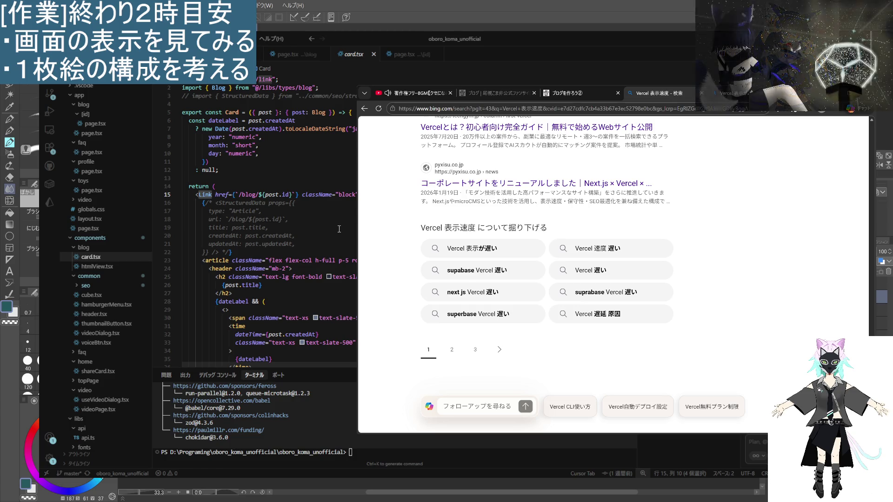
scroll(298, 303, "down", 6)
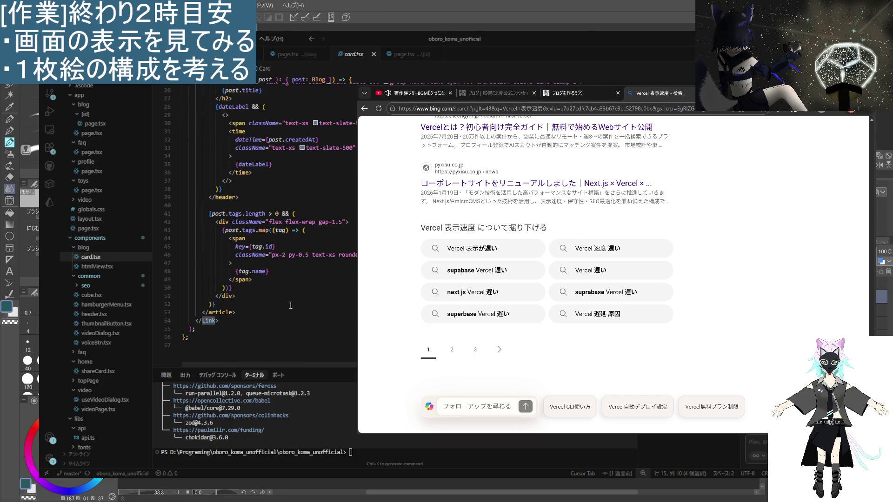
scroll(285, 306, "up", 6)
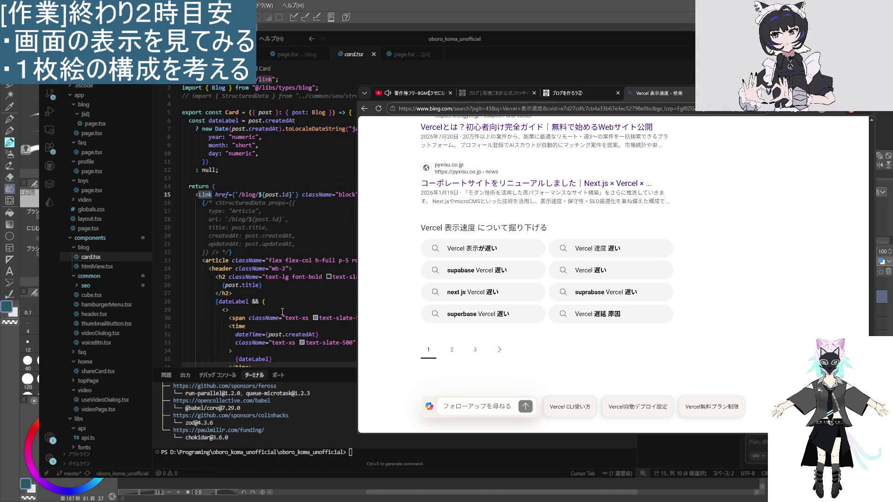
scroll(283, 311, "down", 3)
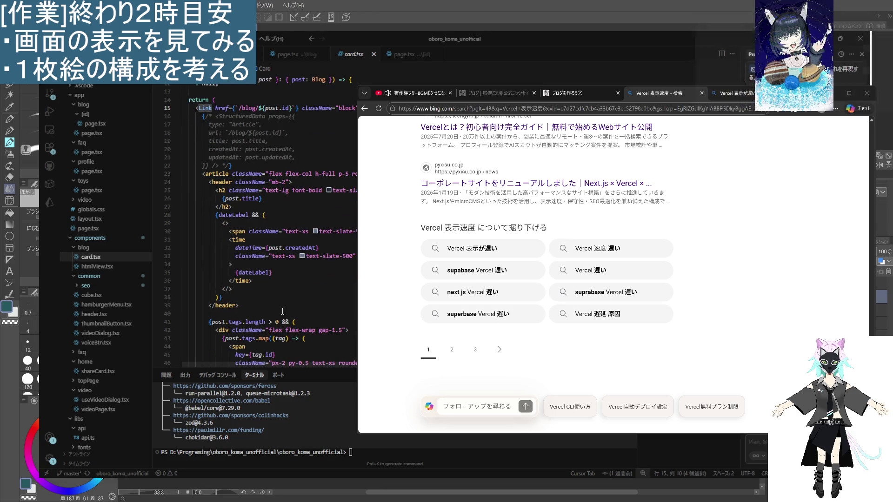
scroll(282, 311, "down", 2)
scroll(281, 312, "up", 5)
left_click(296, 203)
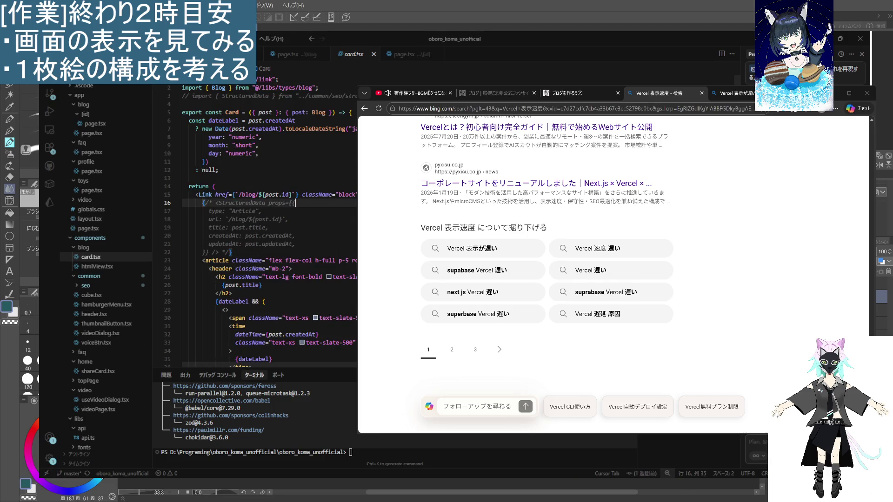
key("ctrl+w")
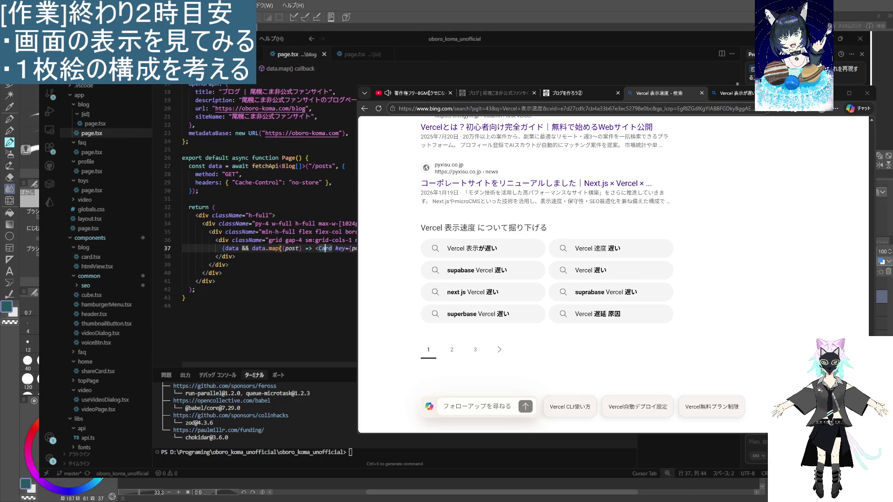
key("ctrl+w")
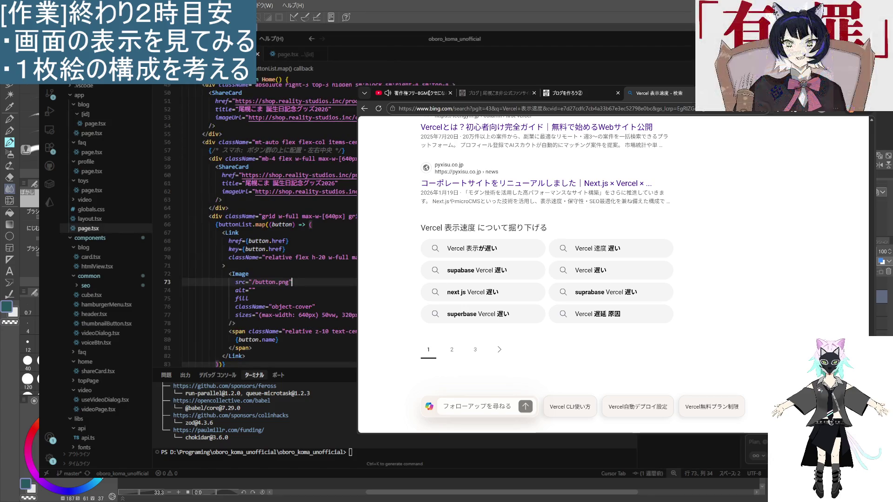
- Close the next open source file in Cursor with Ctrl+W
key("ctrl+w")
key("ctrl+w")
key("ctrl+w")
key("ctrl+w")
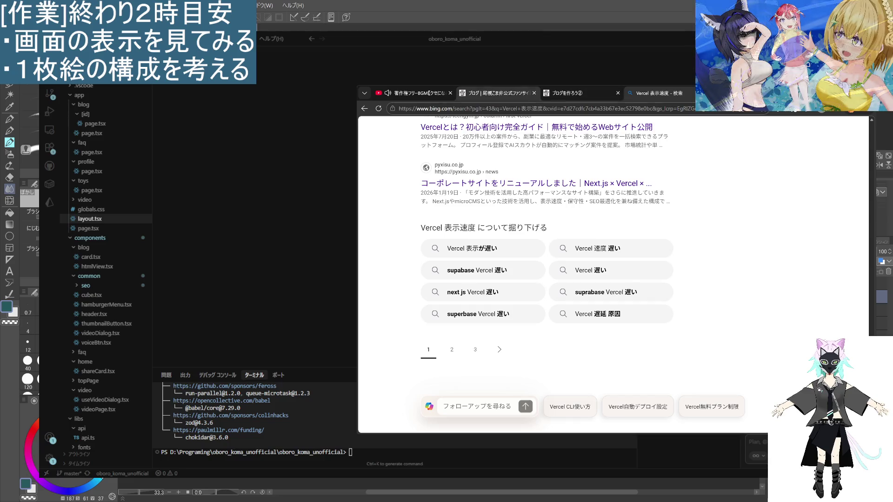
- Close the local blog, blog article and both Vercel search tabs, leaving the YouTube tab
left_click(535, 96)
left_click(534, 94)
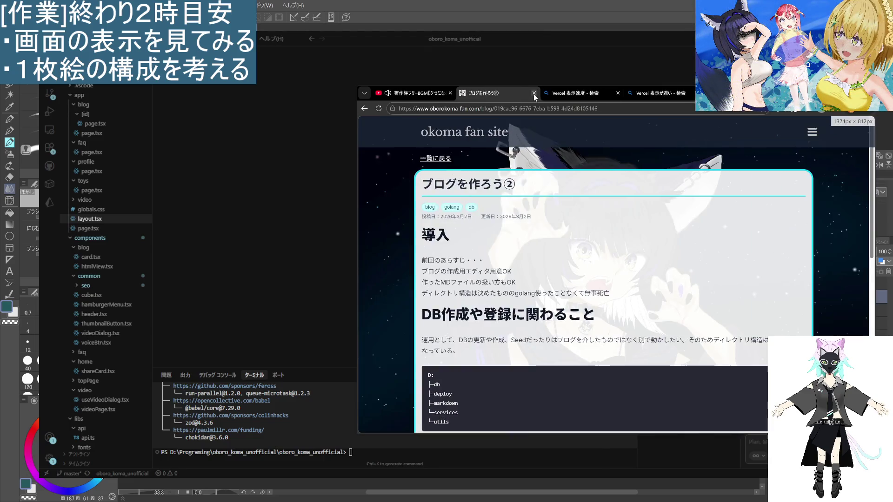
left_click(533, 93)
left_click(533, 93)
left_click(534, 93)
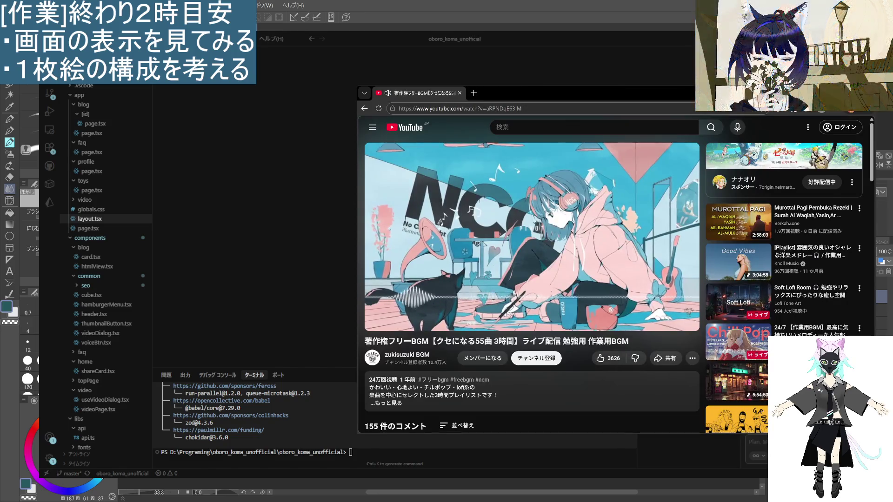
key("ctrl+w")
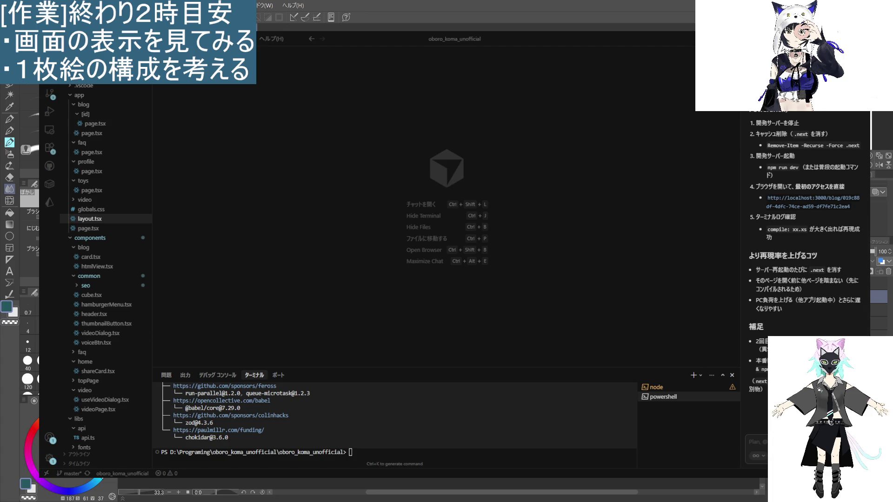
- Switch away from Cursor with Alt+Tab to bring up the Clip Studio Paint canvas
key("alt+Tab")
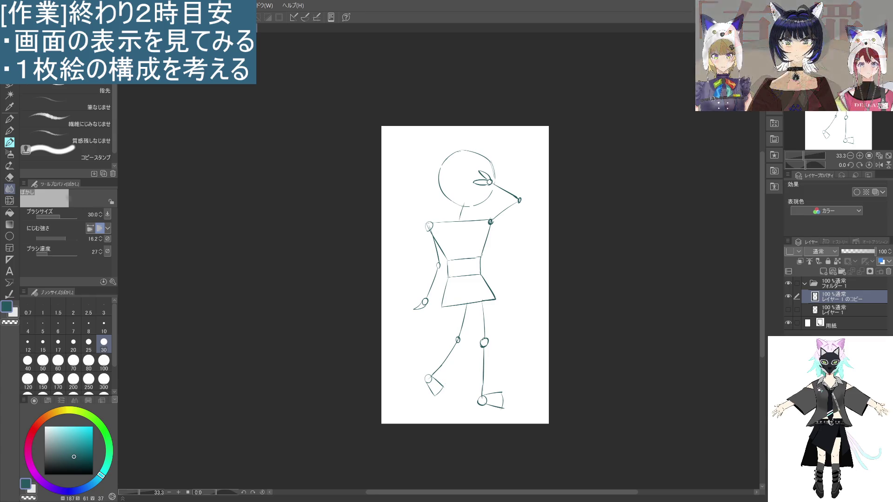
- Pick the pen tool, then switch to the freehand Lasso selection sub-tool
left_click(9, 131)
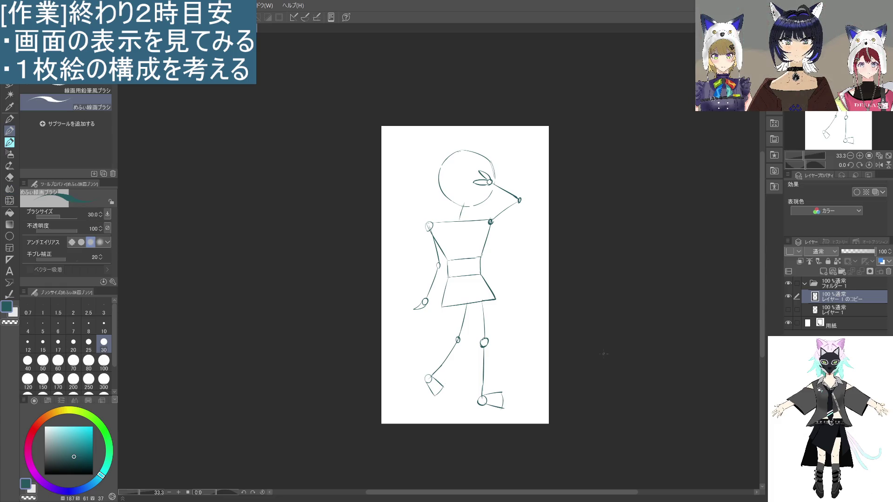
left_click(11, 86)
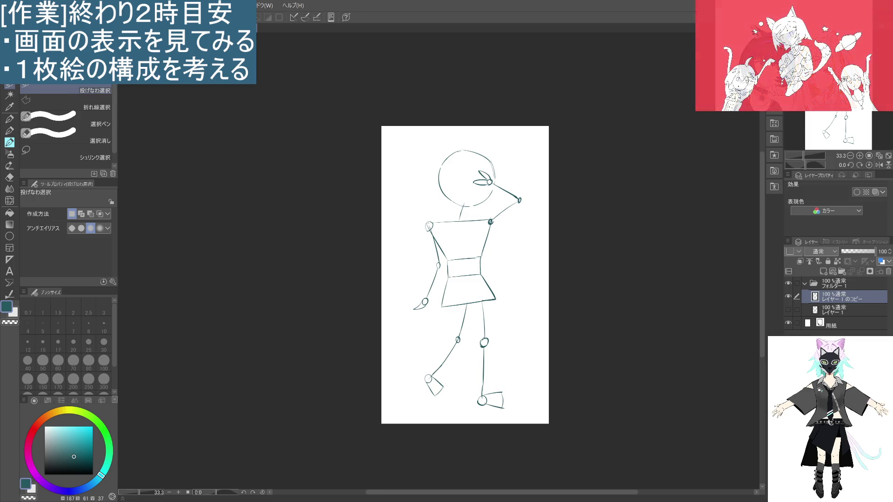
- Lasso the stick figure and scale it to about 40% toward the upper-left corner
mouse_move(441, 148)
left_mouse_down()
mouse_move(370, 450)
mouse_move(455, 96)
mouse_move(407, 118)
left_mouse_up()
left_click(456, 438)
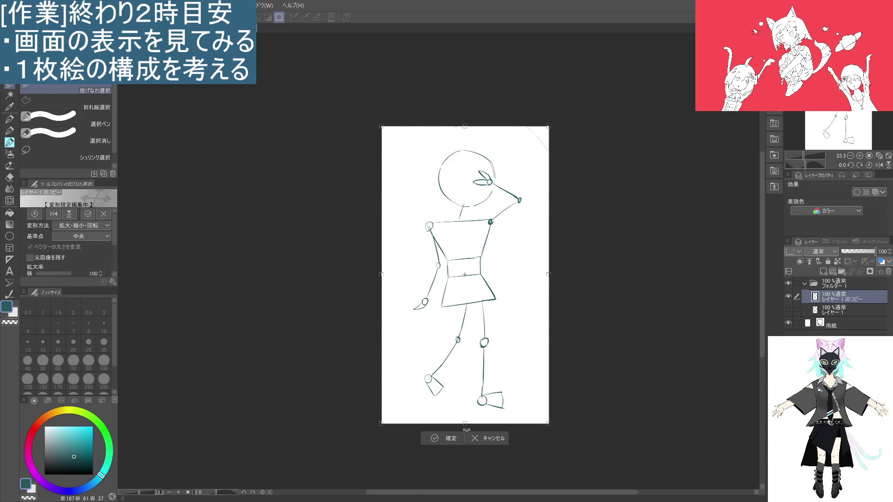
mouse_move(548, 423)
left_mouse_down()
mouse_move(530, 383)
mouse_move(432, 301)
mouse_move(405, 241)
mouse_move(412, 257)
mouse_move(407, 246)
mouse_move(443, 238)
mouse_move(433, 232)
left_mouse_up()
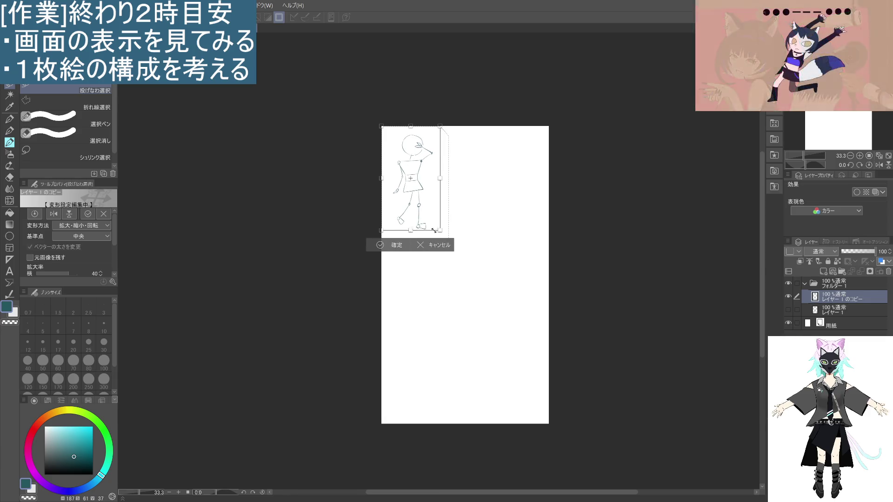
left_click(391, 245)
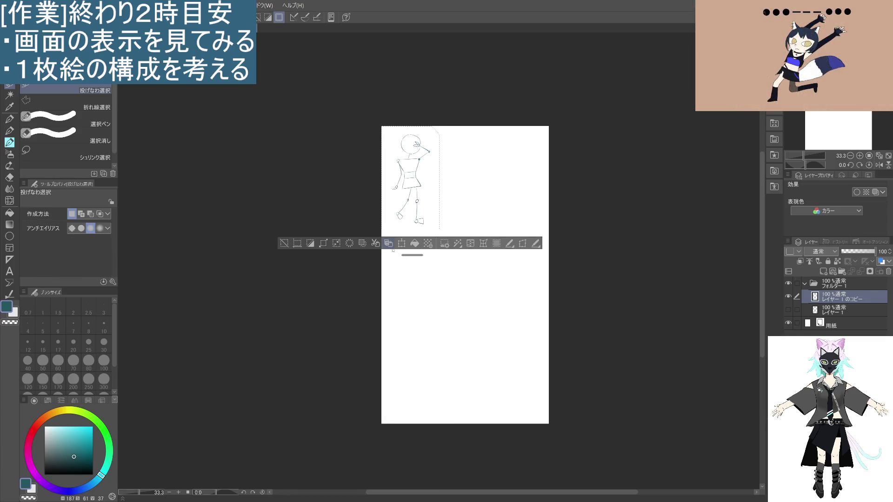
- Deselect, switch to the pen, and draw a circle below the small figure
key("ctrl+d")
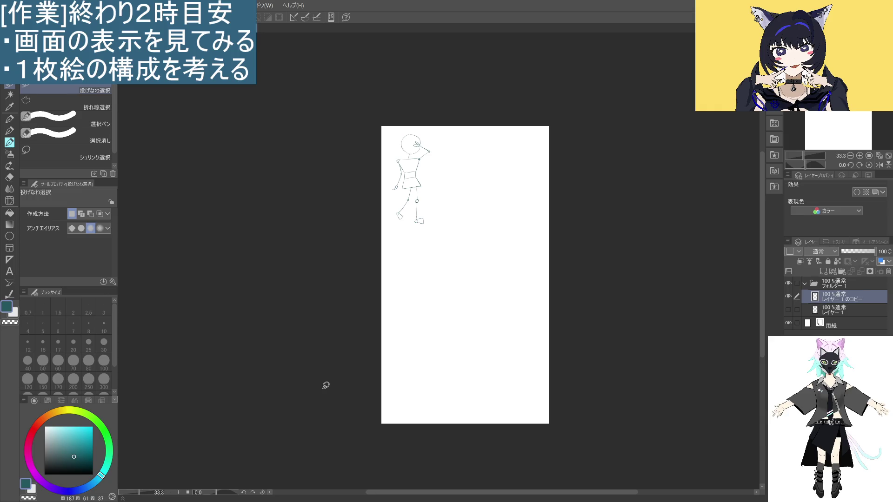
key("p")
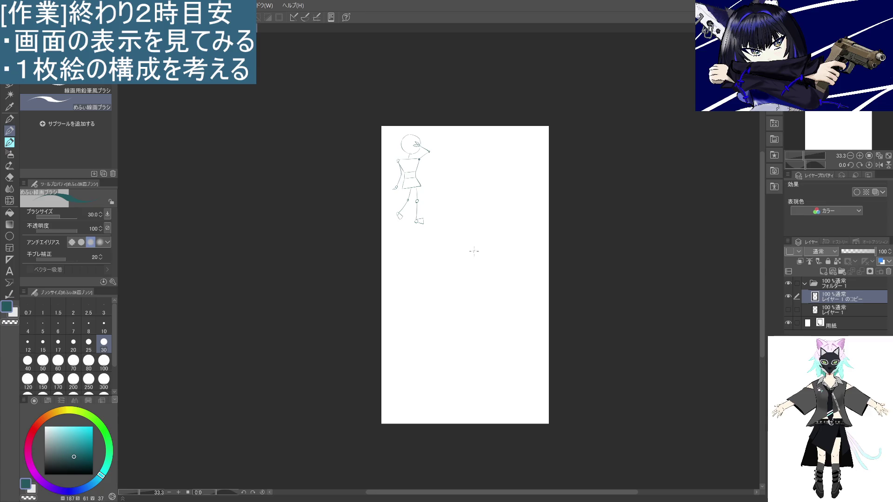
mouse_move(458, 273)
left_mouse_down()
mouse_move(466, 269)
mouse_move(470, 279)
mouse_move(462, 275)
left_mouse_up()
- Draw a head circle beside the small figure and redraw a short neck line under it
key("ctrl+z")
key("ctrl+z")
key("ctrl+z")
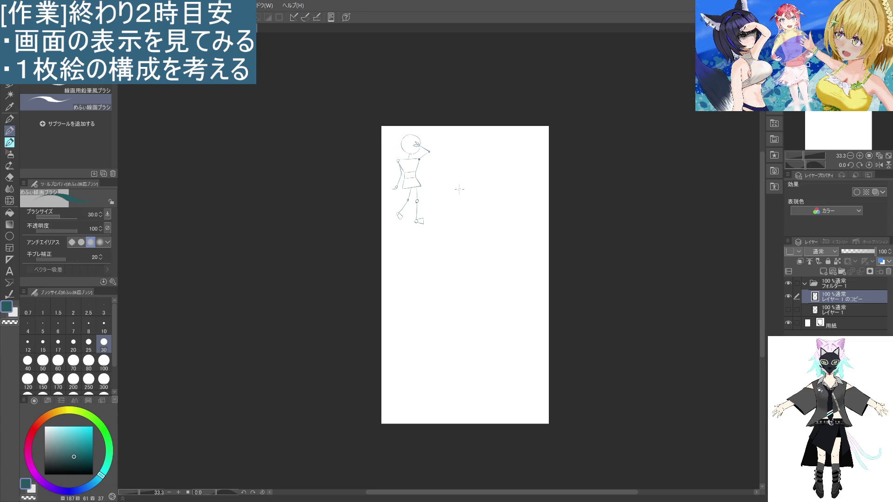
mouse_move(449, 204)
left_mouse_down()
mouse_move(466, 198)
mouse_move(445, 205)
mouse_move(459, 203)
left_mouse_up()
key("ctrl+z")
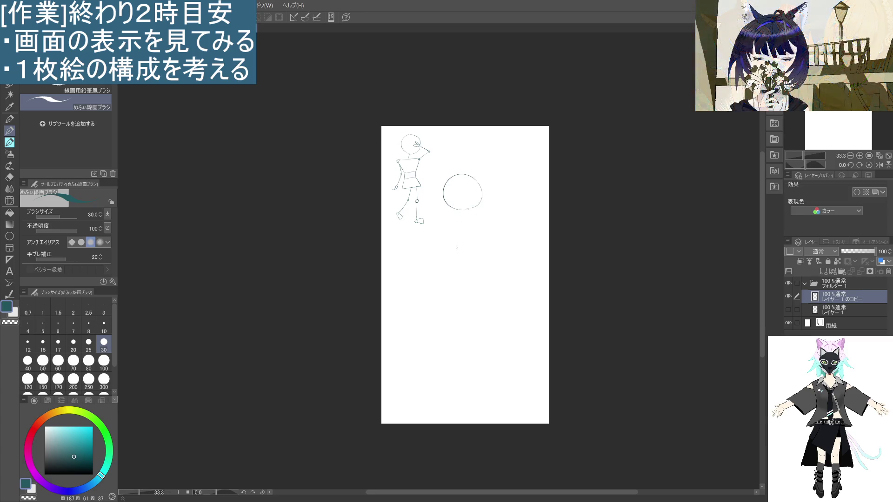
left_click_drag(465, 209, 461, 246)
key("ctrl+z")
left_click_drag(465, 209, 462, 228)
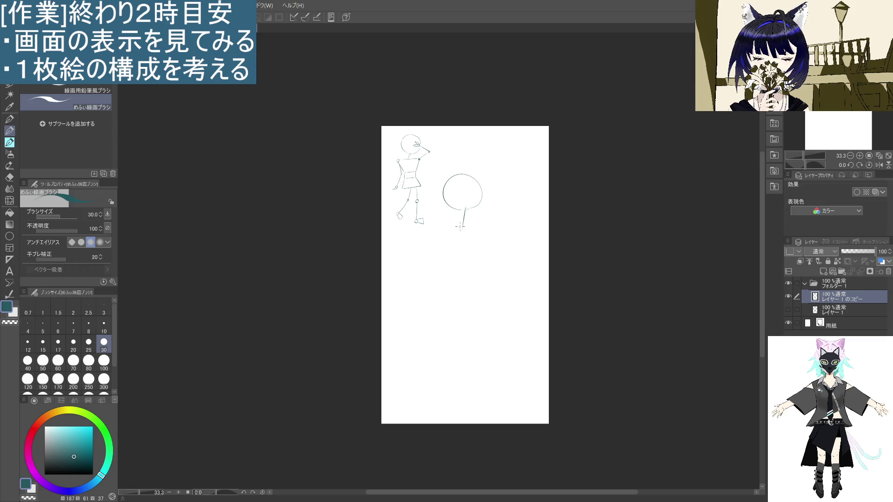
key("ctrl+z")
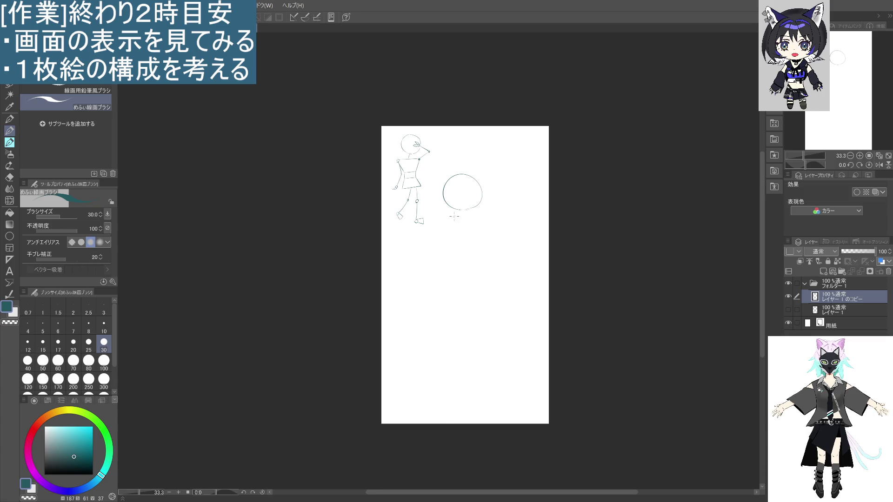
left_click_drag(463, 208, 461, 228)
- Add a slanted stroke below the head with a stroke running down from it
key("ctrl+z")
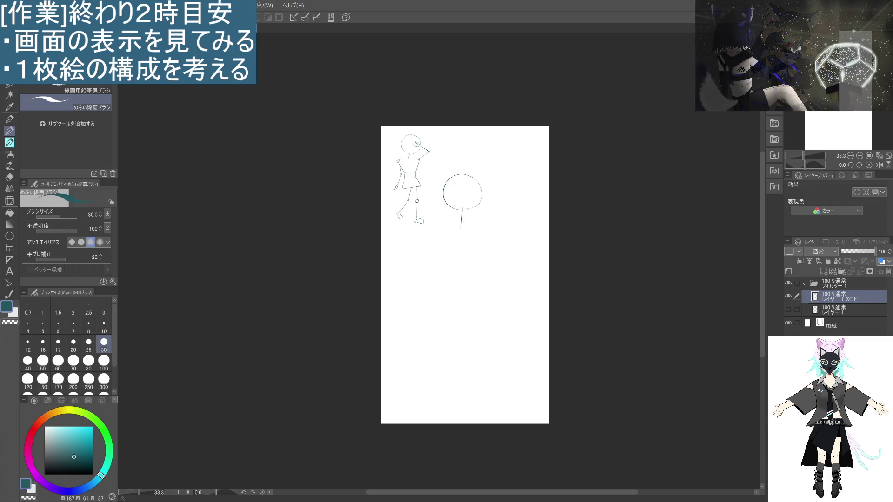
mouse_move(445, 227)
left_mouse_down()
mouse_move(493, 227)
mouse_move(462, 219)
mouse_move(483, 219)
left_mouse_up()
key("ctrl+z")
key("ctrl+z")
key("ctrl+z")
key("ctrl+z")
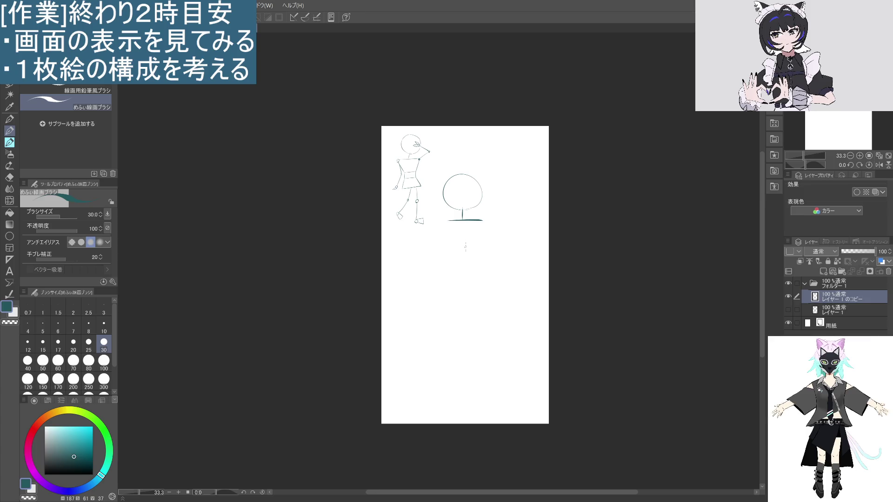
key("ctrl+z")
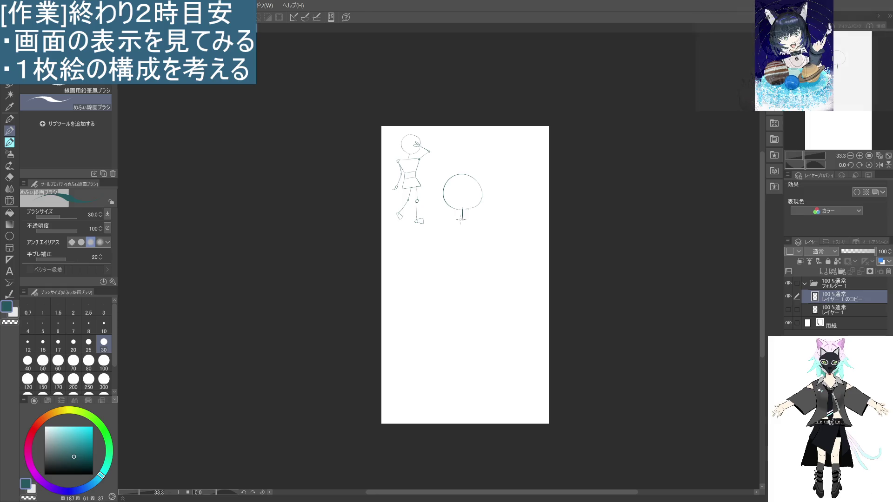
left_click_drag(449, 233, 475, 217)
key("ctrl+z")
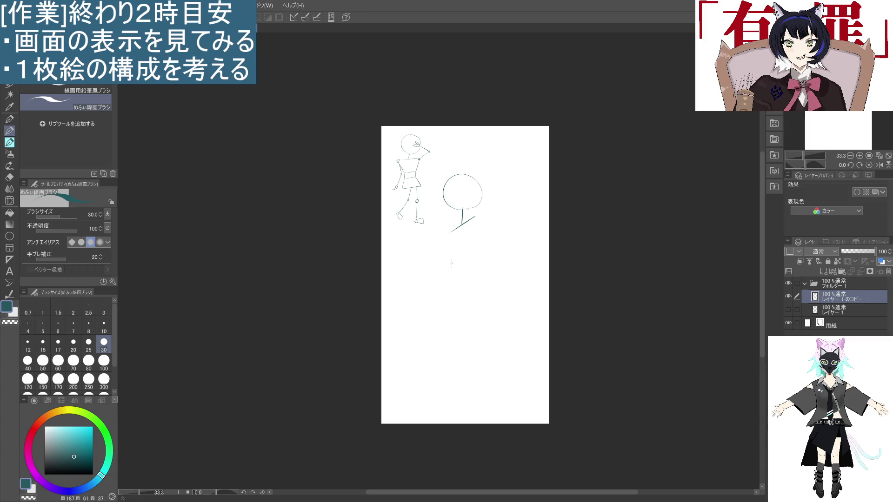
left_click_drag(449, 233, 463, 247)
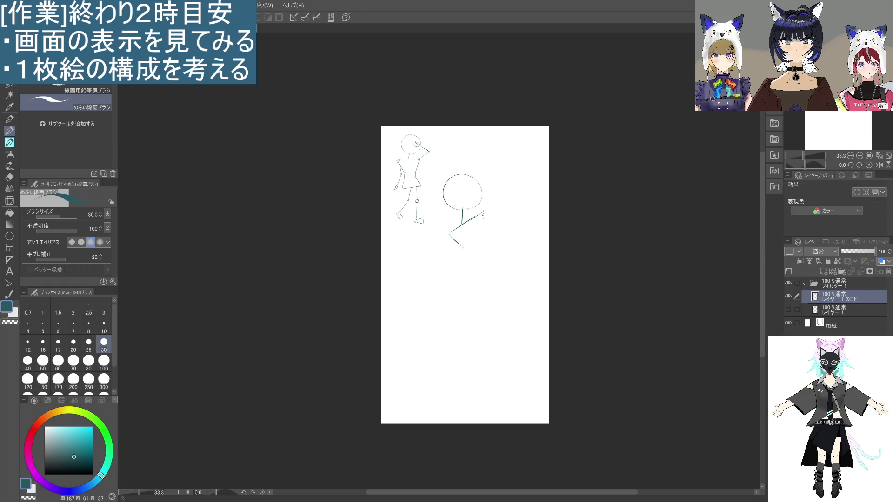
- Discard the stray arm strokes and redraw the neck joining head to torso
mouse_move(475, 216)
left_mouse_down()
mouse_move(483, 208)
mouse_move(484, 231)
left_mouse_up()
key("ctrl+z")
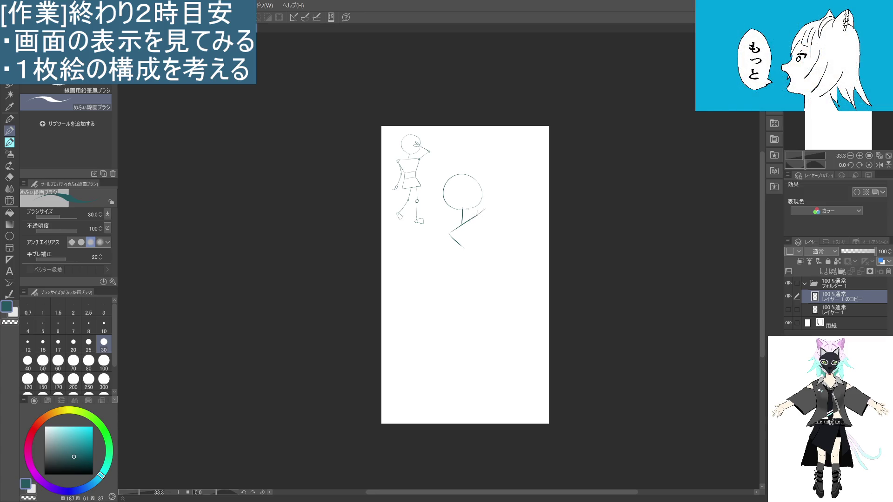
mouse_move(475, 215)
left_mouse_down()
mouse_move(493, 208)
mouse_move(493, 236)
left_mouse_up()
key("ctrl+z")
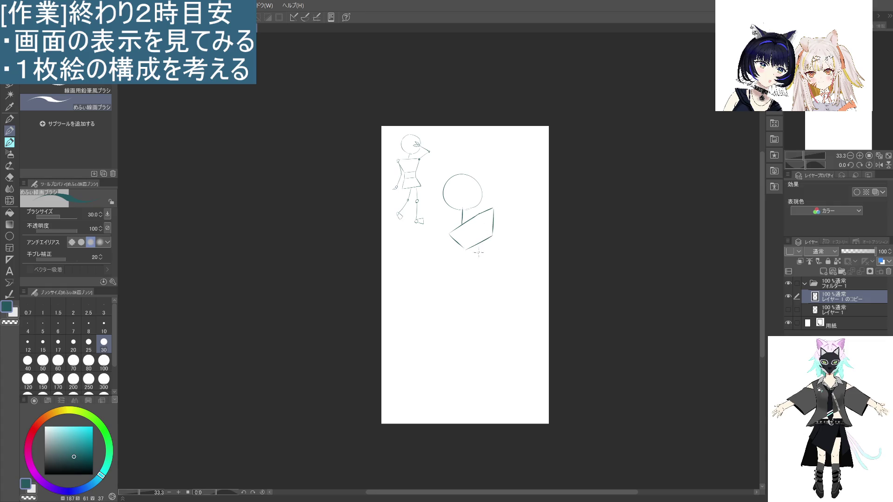
left_click_drag(462, 212, 463, 222)
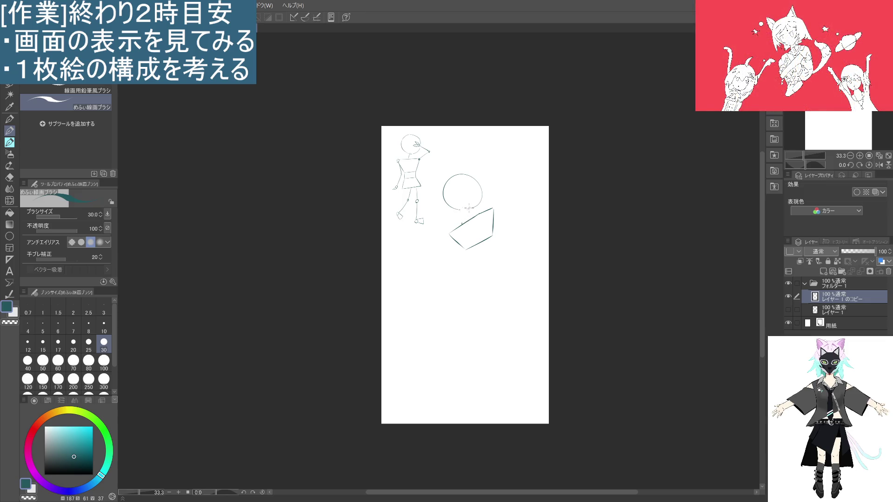
left_click_drag(468, 207, 468, 220)
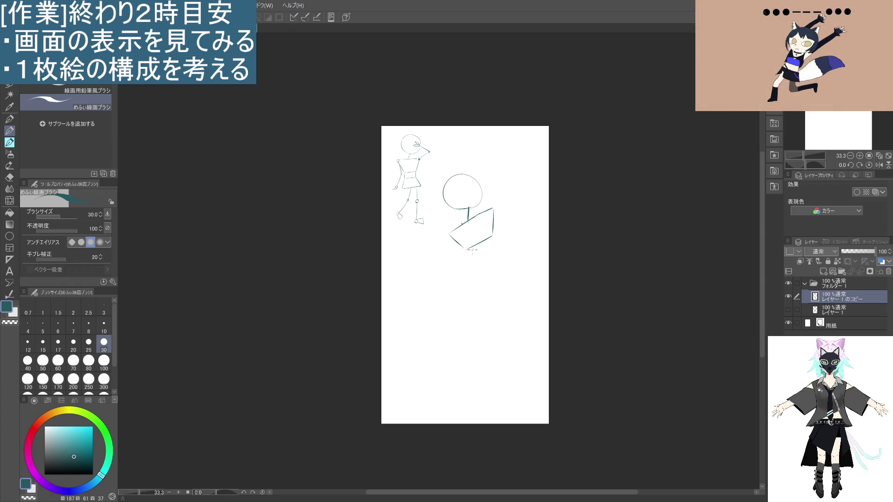
- Draw the flared lower body's sides down from the hips and the hem across the bottom
left_click_drag(465, 251, 465, 265)
key("ctrl+z")
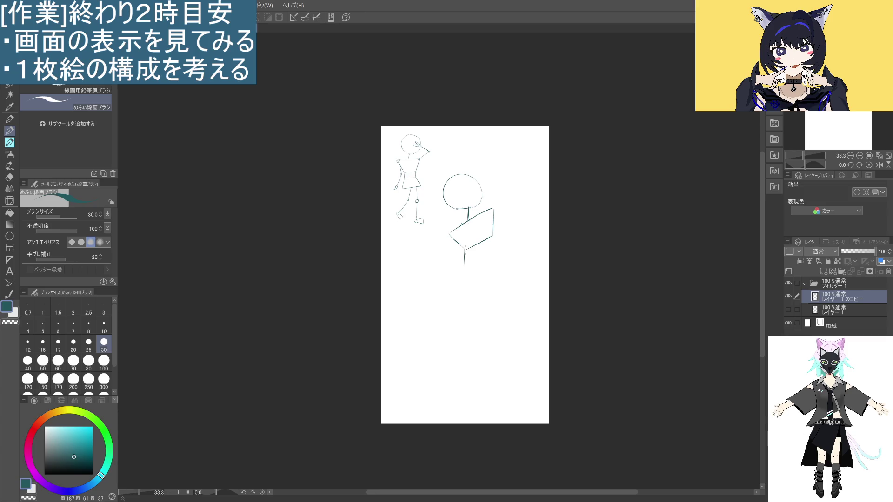
key("ctrl+z")
left_click_drag(466, 250, 469, 266)
mouse_move(493, 236)
left_mouse_down()
mouse_move(493, 263)
mouse_move(462, 286)
left_mouse_up()
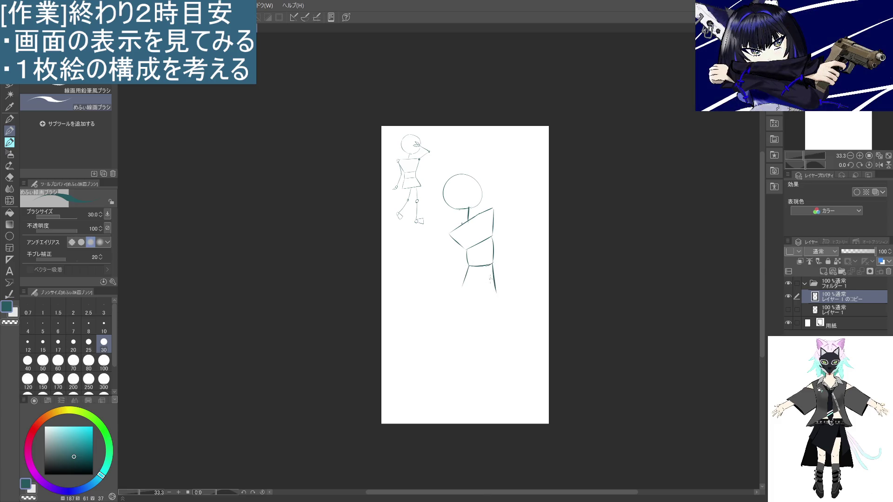
left_click_drag(493, 263, 512, 281)
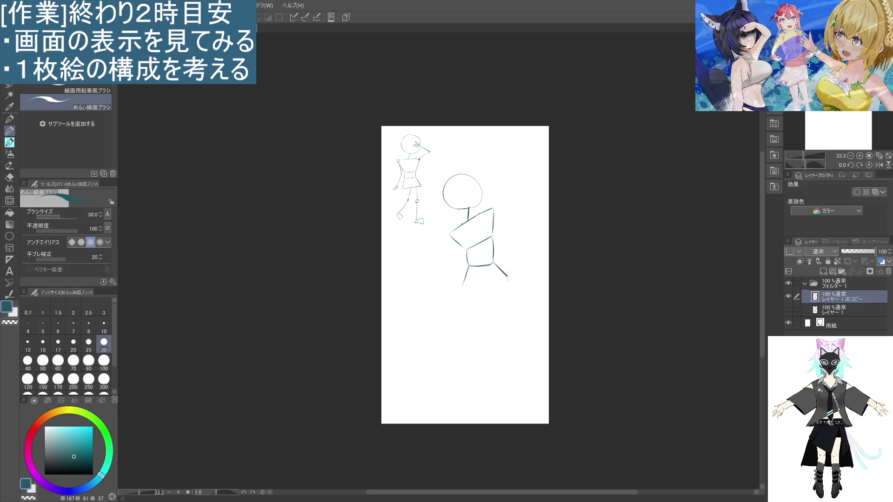
key("ctrl+z")
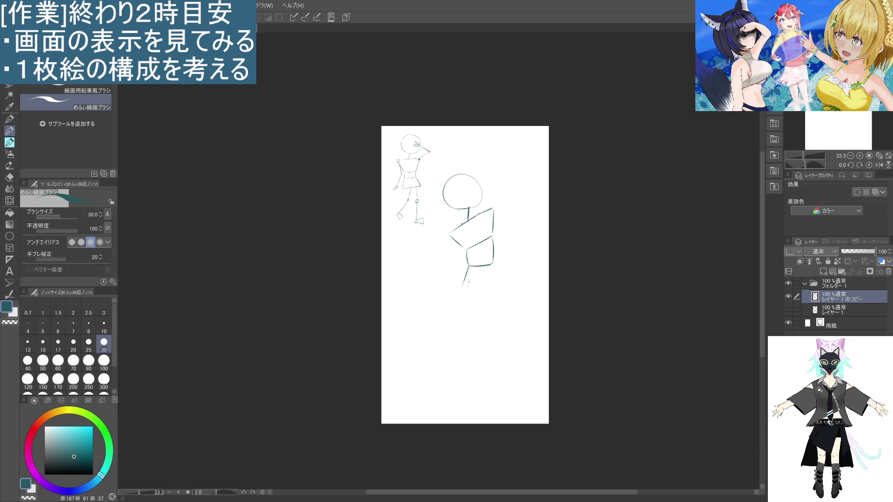
left_click_drag(493, 264, 509, 283)
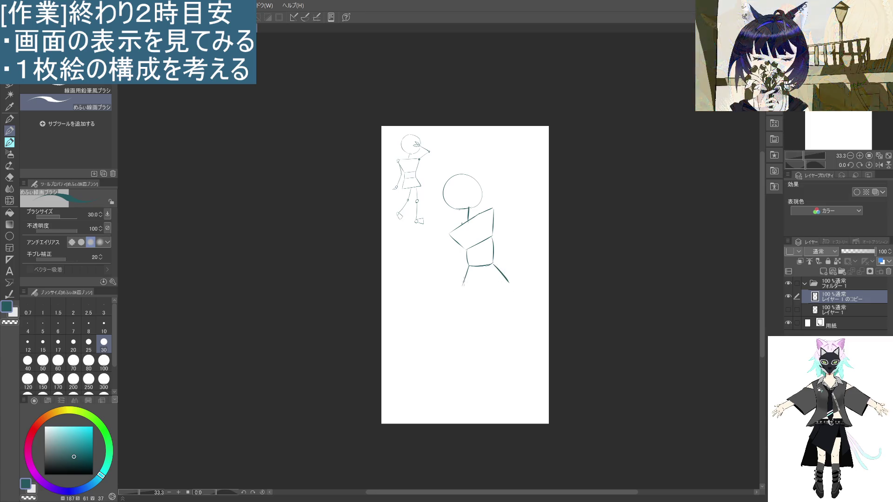
left_click_drag(459, 295, 509, 282)
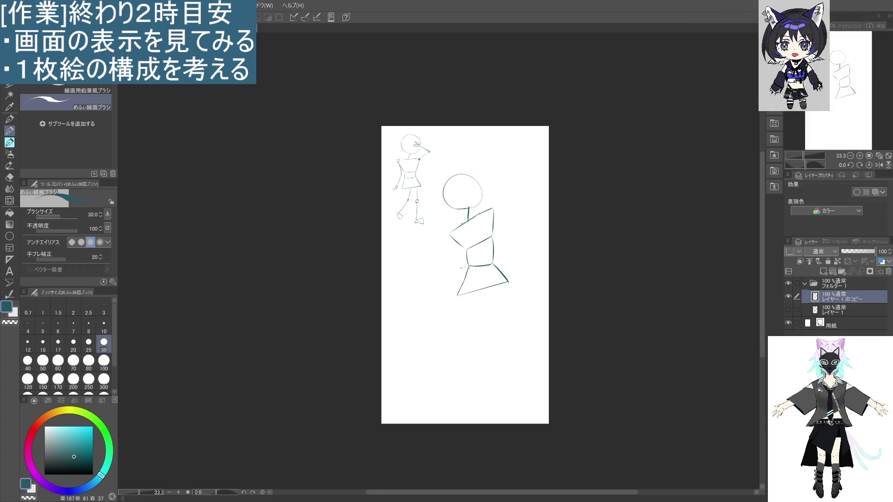
- Draw the left upper arm hanging down-left from the shoulder
left_click_drag(450, 234, 432, 273)
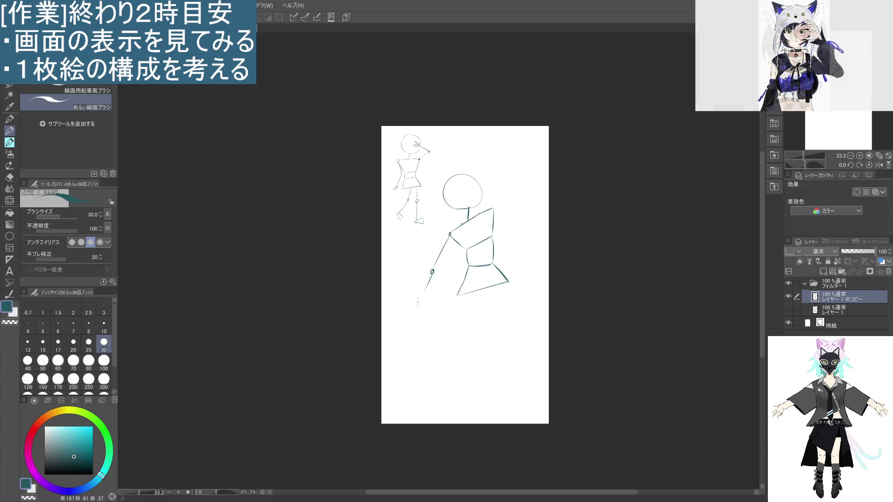
key("ctrl+z")
key("ctrl+z")
left_click_drag(450, 234, 430, 290)
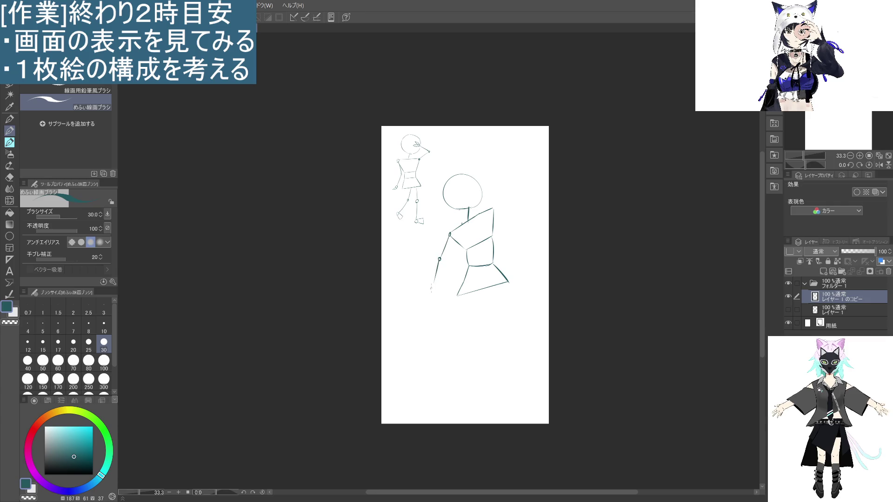
key("ctrl+z")
mouse_move(439, 260)
left_mouse_down()
mouse_move(426, 284)
mouse_move(432, 277)
left_mouse_up()
key("ctrl+z")
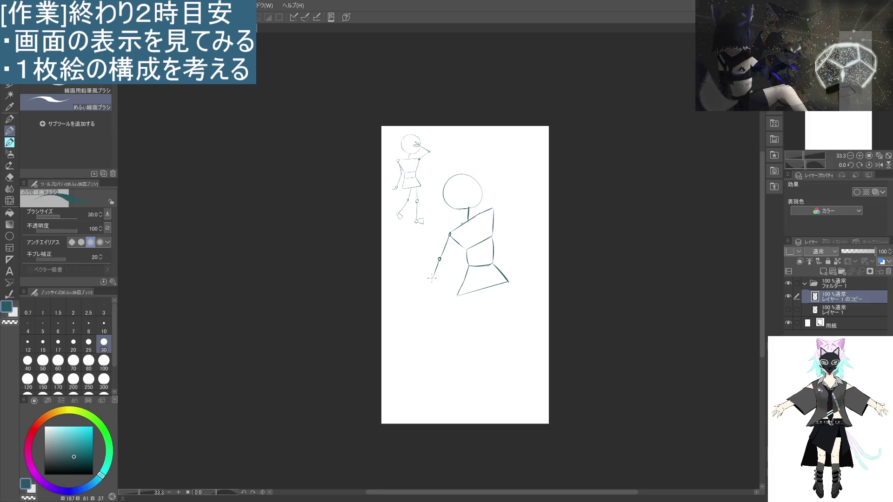
- Add a right shoulder joint, a raised upper arm, a forearm and a joint circle at its tip
left_click_drag(491, 208, 492, 209)
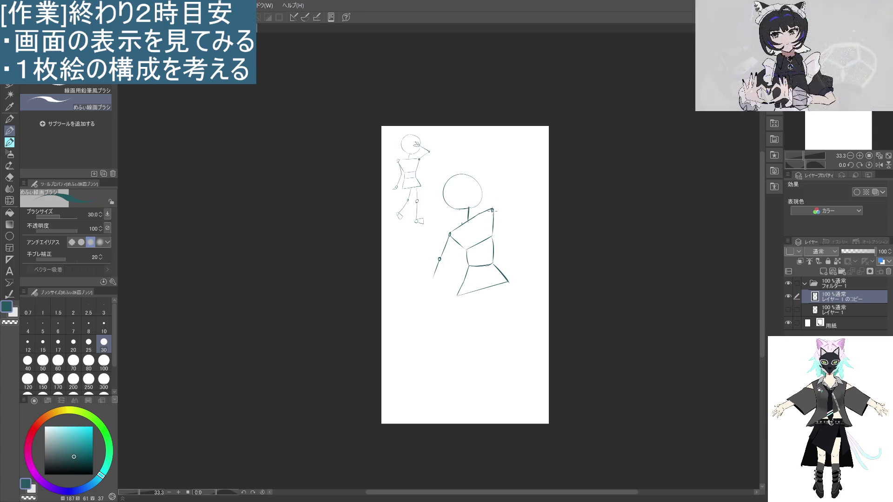
left_click_drag(504, 189, 494, 208)
key("ctrl+z")
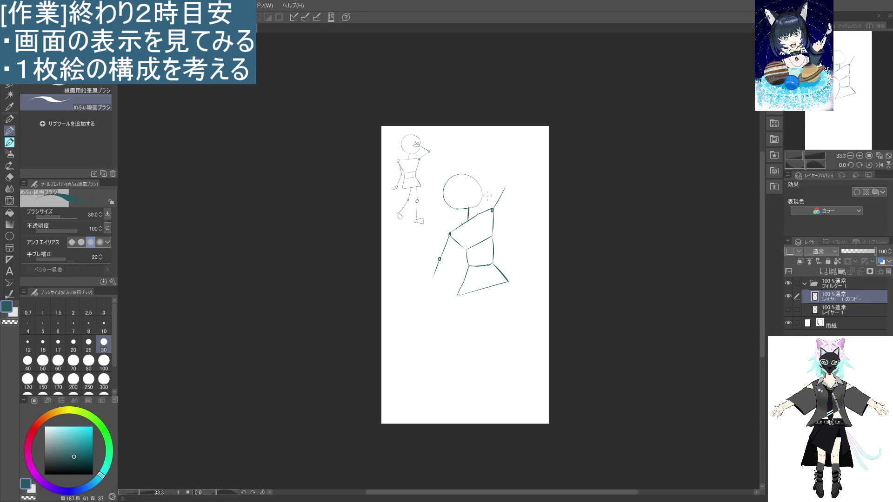
left_click_drag(503, 188, 479, 201)
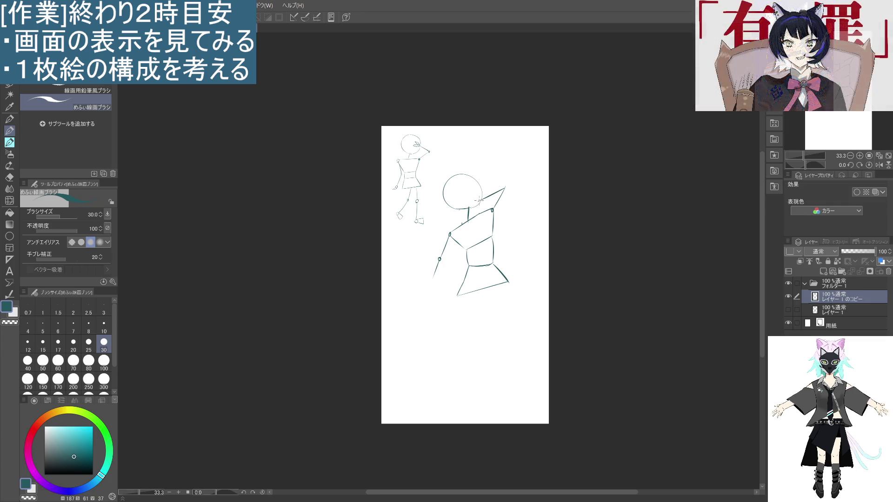
left_click_drag(505, 187, 504, 188)
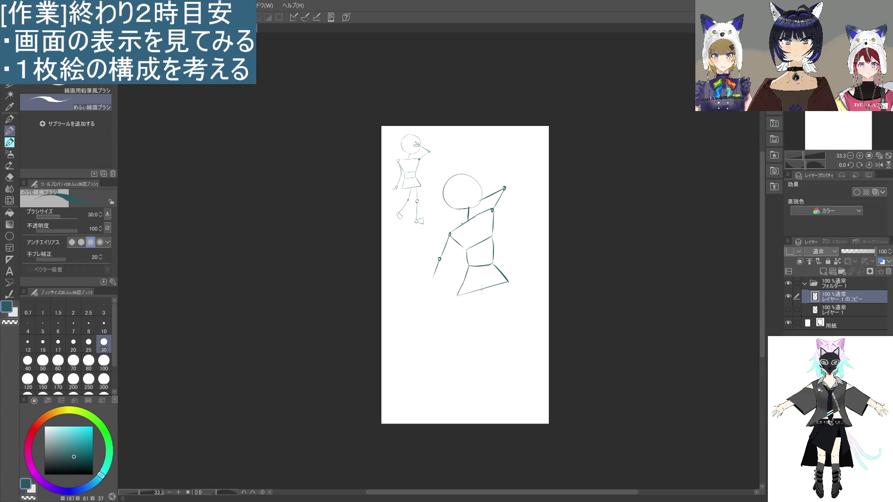
- Draw the left forearm with a curved hand and erase the raised forearm and joint
left_click_drag(440, 260, 429, 287)
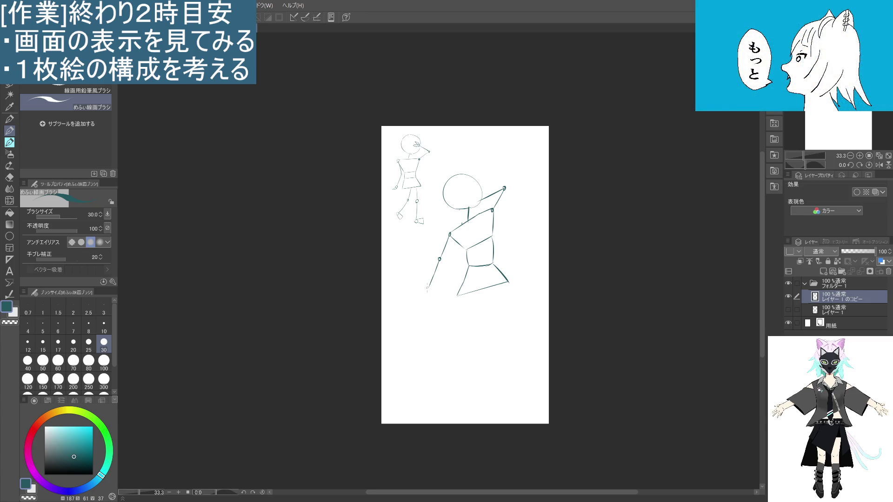
left_click_drag(429, 286, 416, 296)
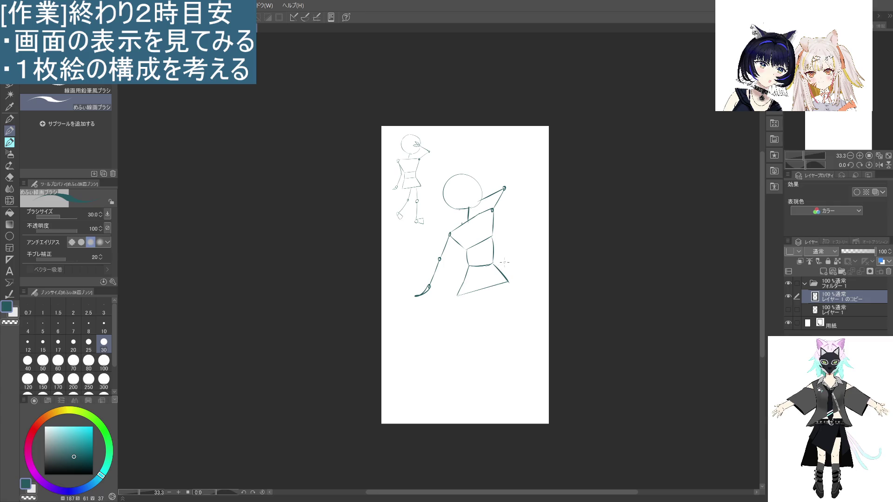
left_click_drag(507, 192, 488, 199)
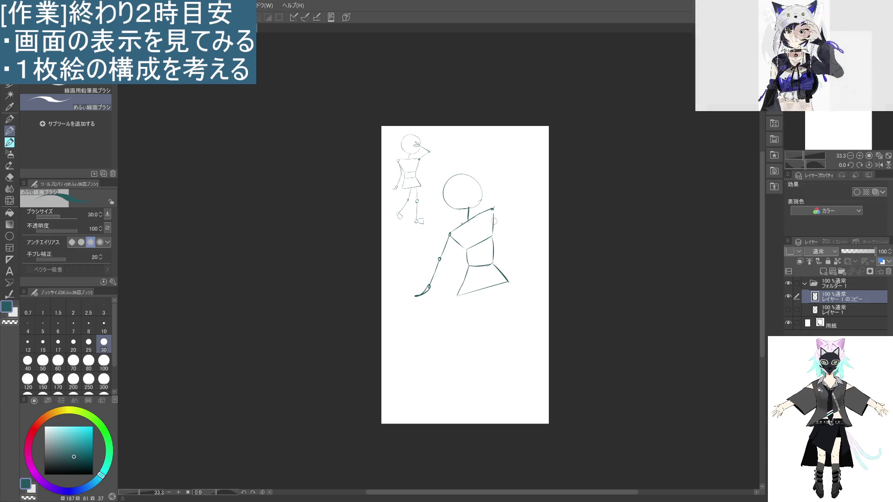
- Try an arm stroke reaching right from the shoulder, undoing the thick and thin attempts
mouse_move(493, 210)
left_mouse_down()
mouse_move(534, 225)
mouse_move(503, 269)
left_mouse_up()
key("ctrl+z")
key("ctrl+z")
key("ctrl+z")
- Draw the forearm bending up from the arm's end with an elbow joint circle
left_click_drag(527, 226, 491, 242)
key("ctrl+z")
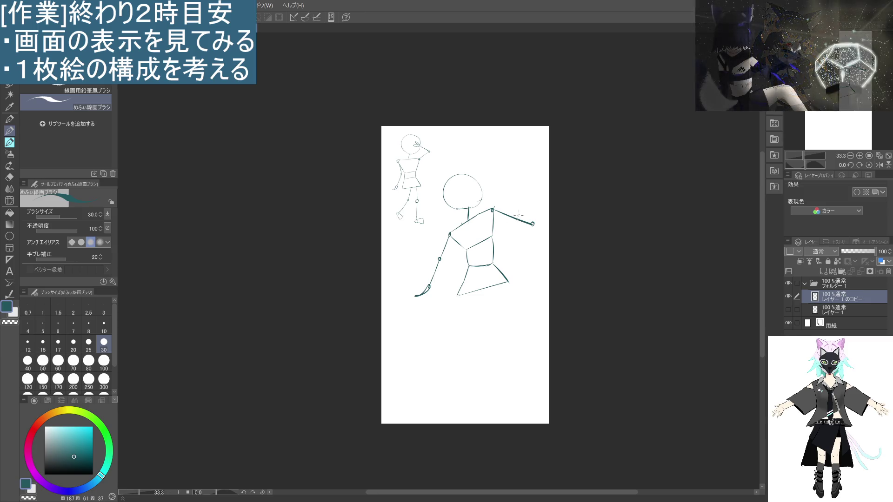
left_click_drag(510, 199, 534, 224)
key("ctrl+z")
key("ctrl+z")
key("ctrl+z")
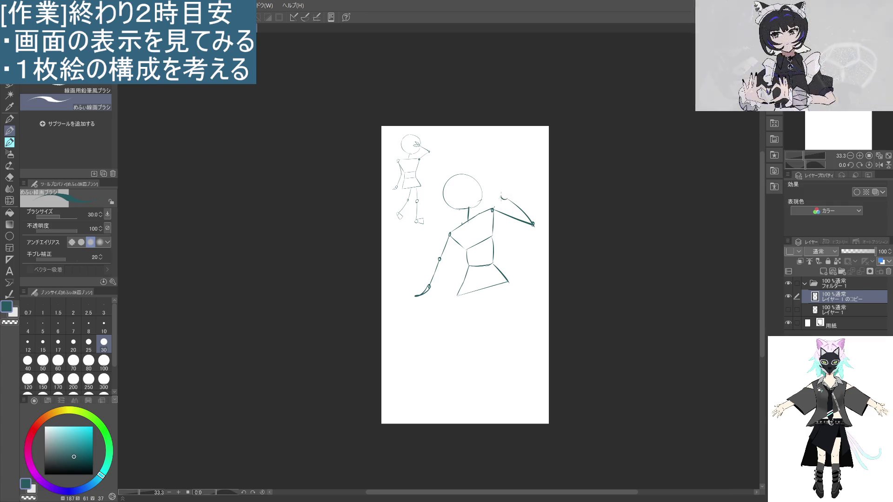
left_click_drag(505, 198, 504, 195)
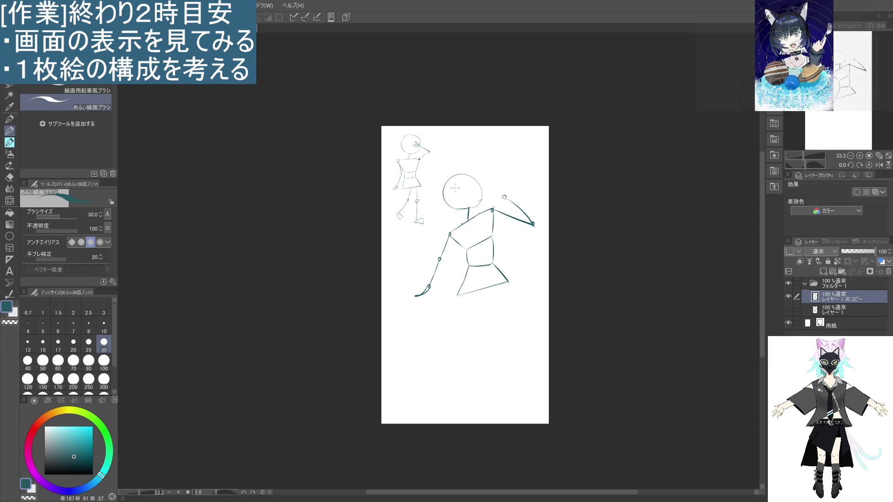
- Sketch face guide lines inside the big head and start a leg down from the hip
mouse_move(451, 183)
left_mouse_down()
mouse_move(466, 206)
mouse_move(476, 198)
mouse_move(474, 210)
left_mouse_up()
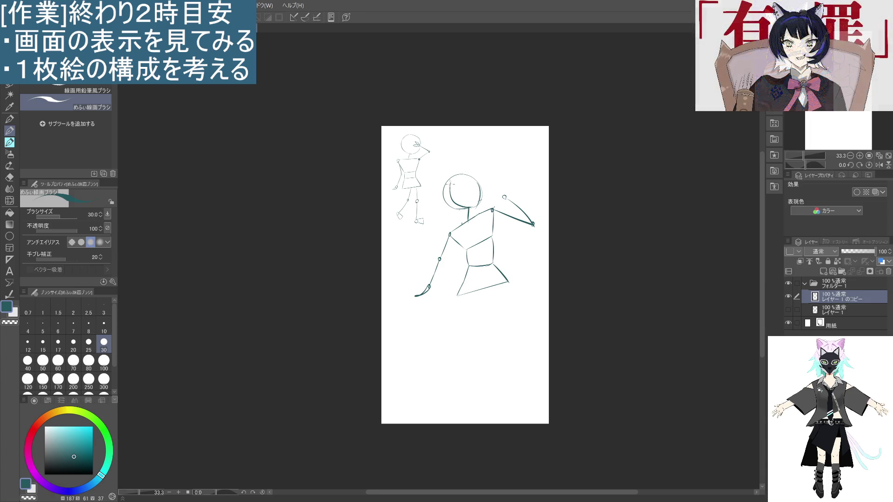
mouse_move(468, 179)
left_mouse_down()
mouse_move(476, 180)
mouse_move(451, 188)
left_mouse_up()
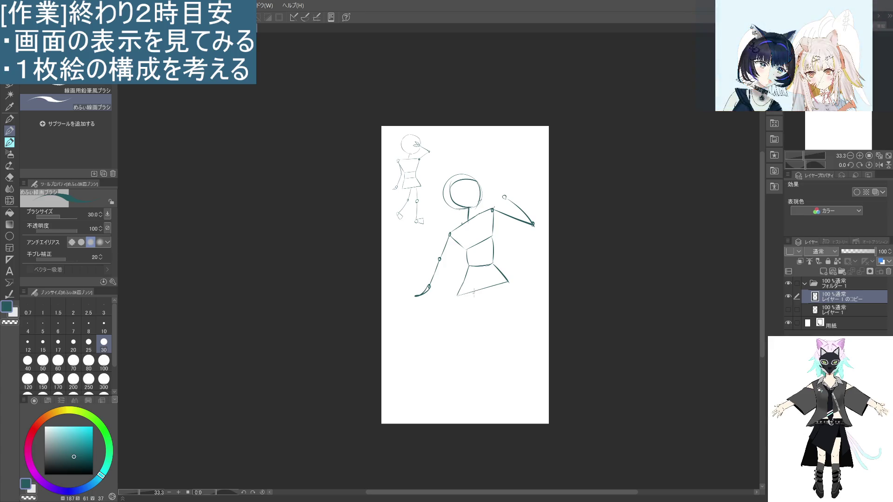
left_click_drag(474, 292, 461, 329)
- Draw the first leg from the hem with a knee joint, then the second leg down-right
key("ctrl+z")
left_click_drag(475, 292, 466, 333)
key("ctrl+z")
left_click_drag(475, 290, 464, 361)
key("ctrl+z")
key("ctrl+z")
key("ctrl+z")
left_click_drag(476, 317, 471, 359)
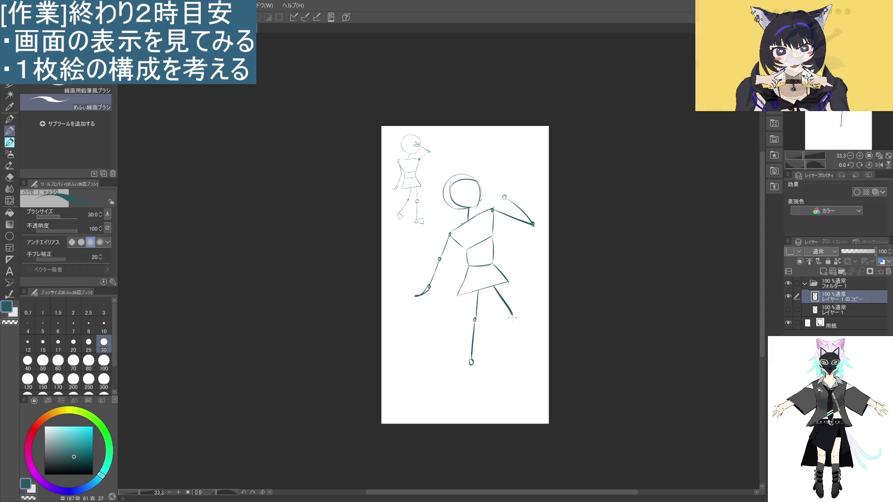
mouse_move(494, 289)
left_mouse_down()
mouse_move(516, 319)
mouse_move(498, 350)
left_mouse_up()
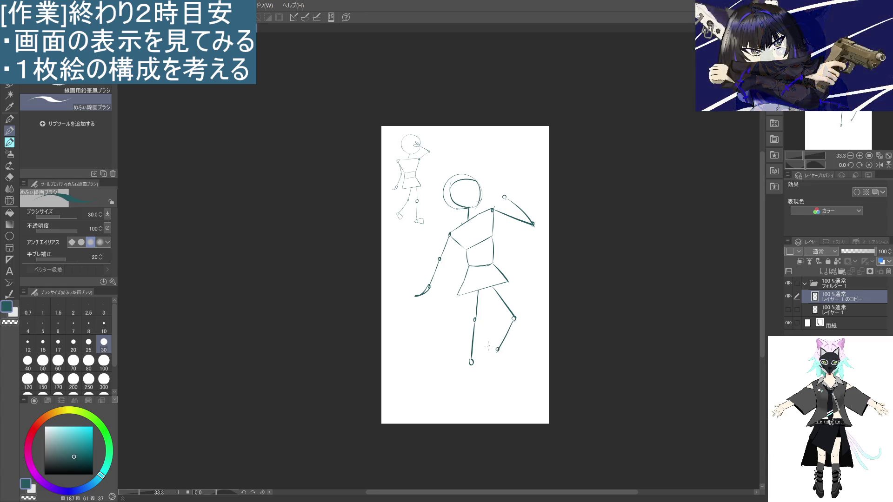
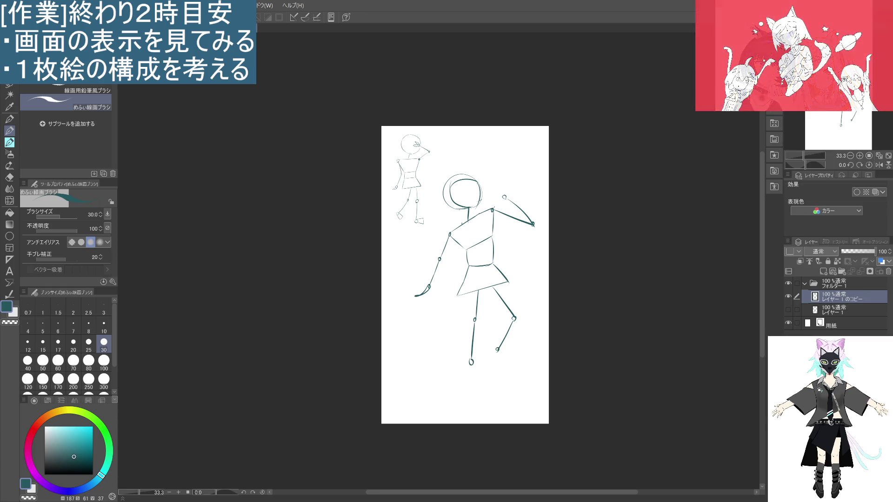
- Lasso the larger stick figure, shrink it, and move it up beside the small sketch
key("m")
mouse_move(486, 380)
left_mouse_down()
mouse_move(406, 328)
mouse_move(440, 216)
mouse_move(514, 170)
mouse_move(542, 351)
mouse_move(486, 385)
left_mouse_up()
left_click(508, 404)
left_click_drag(548, 389, 498, 328)
mouse_move(486, 297)
left_mouse_down()
mouse_move(504, 258)
mouse_move(475, 226)
mouse_move(491, 236)
left_mouse_up()
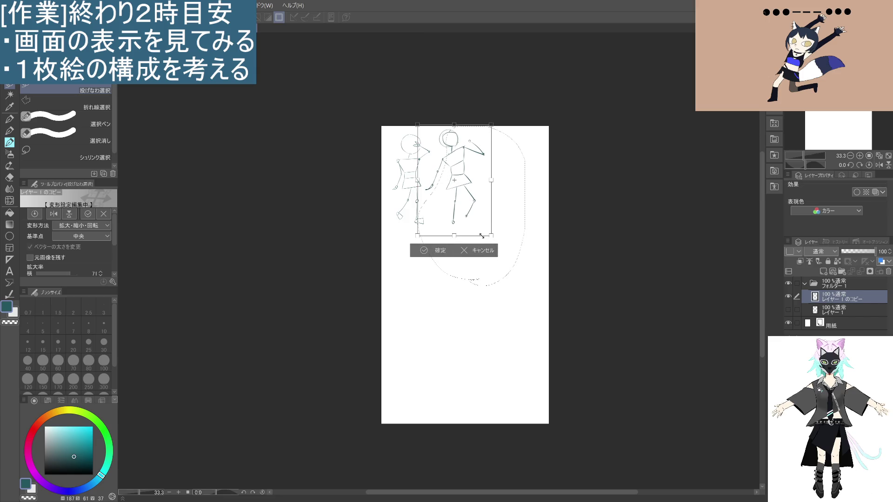
left_click(425, 250)
- Scale both stick figures down to 60% into the top-left corner, then deselect
mouse_move(498, 224)
left_mouse_down()
mouse_move(427, 231)
mouse_move(385, 122)
mouse_move(517, 197)
mouse_move(450, 238)
left_mouse_up()
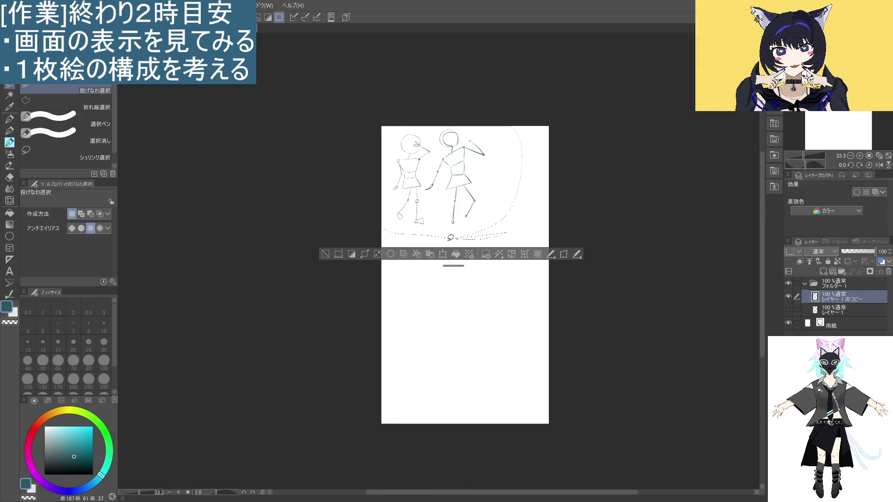
left_click(443, 254)
mouse_move(522, 240)
left_mouse_down()
mouse_move(455, 195)
mouse_move(473, 210)
left_mouse_up()
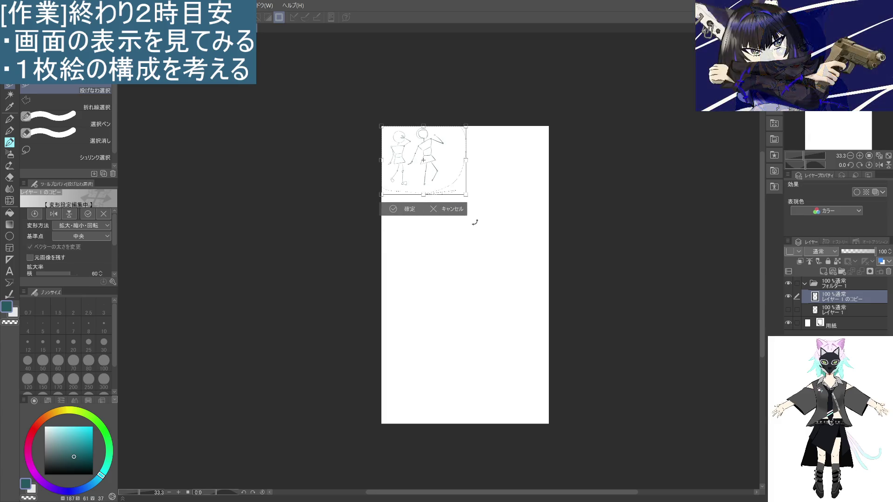
left_click(393, 209)
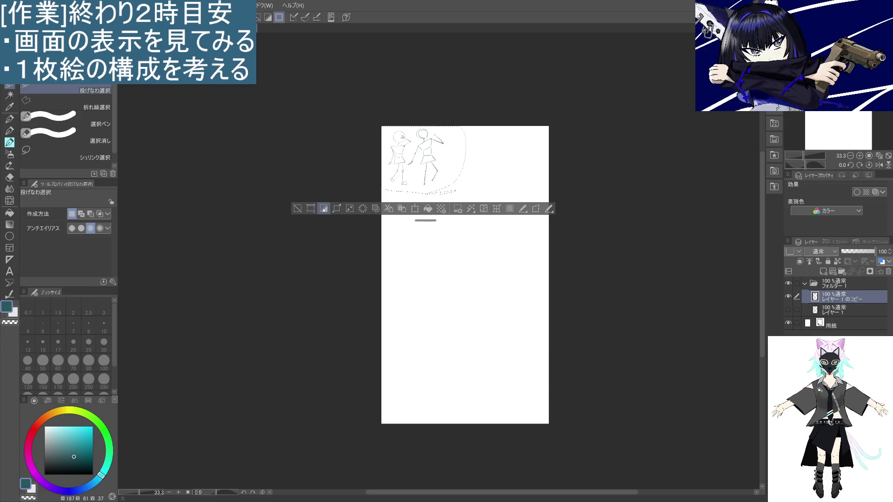
left_click(369, 276)
left_click(9, 134)
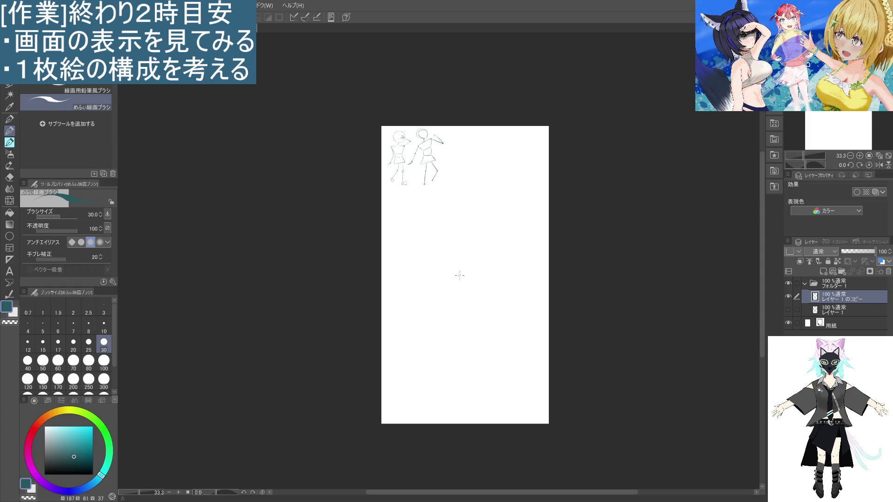
- Draw the neck line below the head after discarding a trial head circle
mouse_move(465, 247)
left_mouse_down()
mouse_move(432, 270)
mouse_move(451, 235)
mouse_move(465, 263)
mouse_move(463, 294)
left_mouse_up()
key("ctrl+z")
key("ctrl+z")
key("ctrl+z")
mouse_move(464, 263)
left_mouse_down()
mouse_move(463, 290)
mouse_move(451, 302)
mouse_move(468, 277)
mouse_move(493, 278)
mouse_move(480, 302)
left_mouse_up()
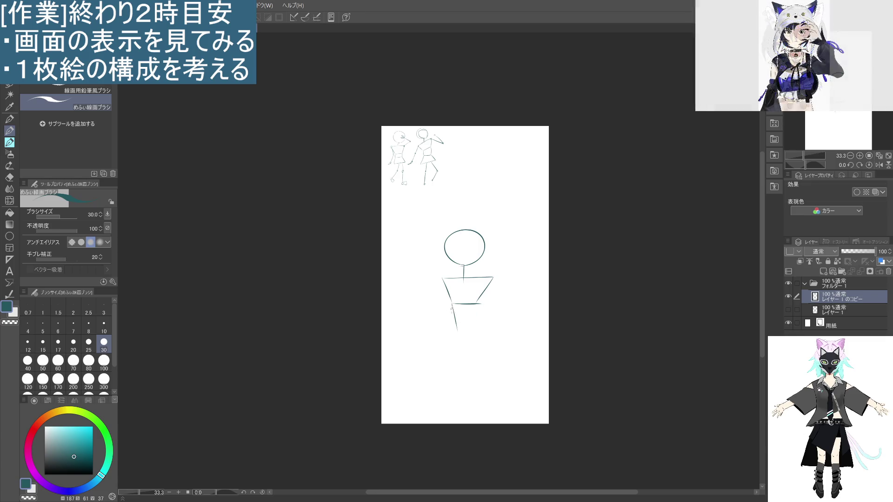
- Sketch the hip box below the torso, clean up stray torso edges, and discard a trial leg
mouse_move(451, 305)
left_mouse_down()
mouse_move(454, 321)
mouse_move(477, 321)
mouse_move(438, 353)
mouse_move(494, 344)
left_mouse_up()
key("ctrl+z")
key("ctrl+z")
mouse_move(453, 324)
left_mouse_down()
mouse_move(448, 335)
mouse_move(482, 335)
left_mouse_up()
key("ctrl+z")
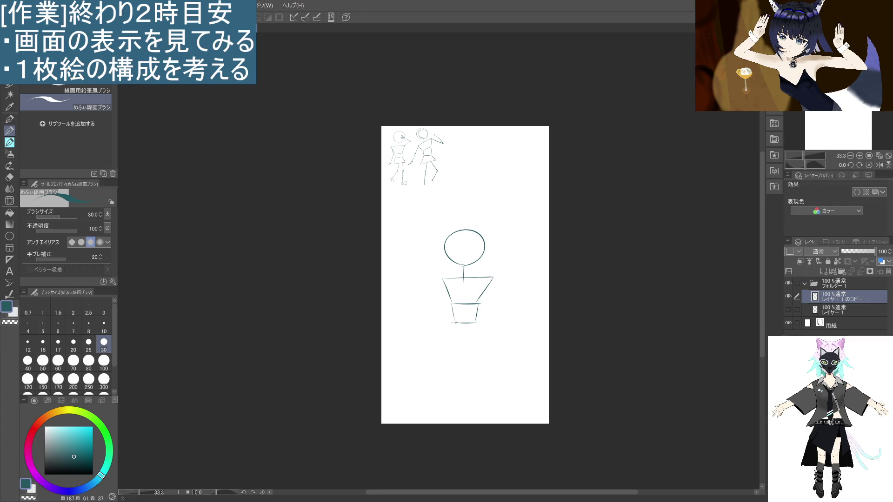
mouse_move(441, 278)
left_mouse_down()
mouse_move(451, 296)
mouse_move(430, 279)
mouse_move(452, 303)
mouse_move(448, 342)
mouse_move(482, 343)
left_mouse_up()
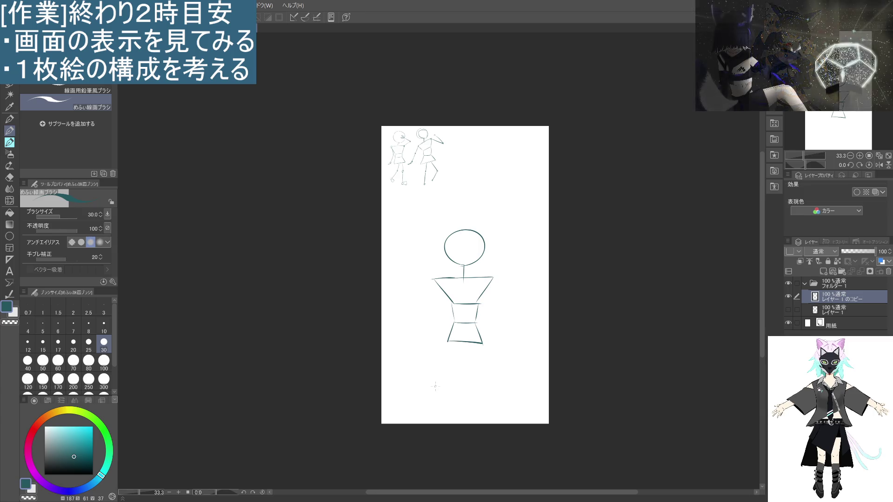
left_click_drag(456, 343, 437, 400)
key("ctrl+z")
key("ctrl+z")
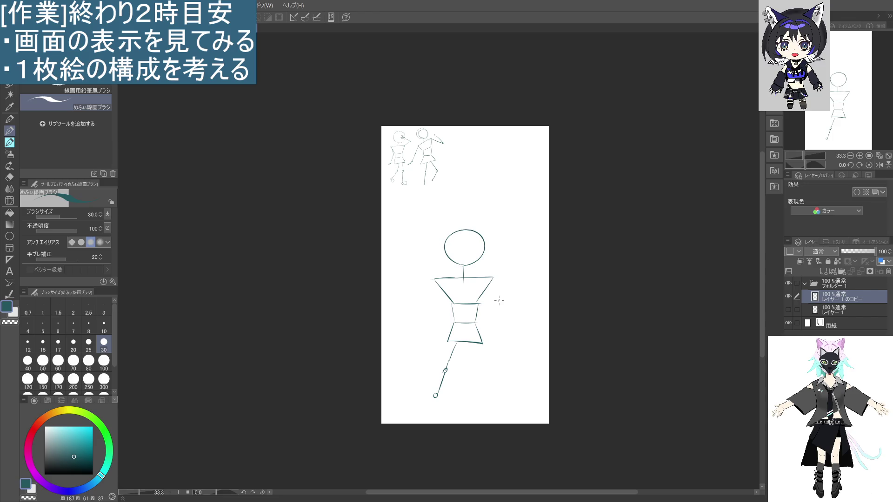
- Draw the right leg with knee and ankle joints, plus joint circles at both shoulders
left_click_drag(472, 344, 484, 369)
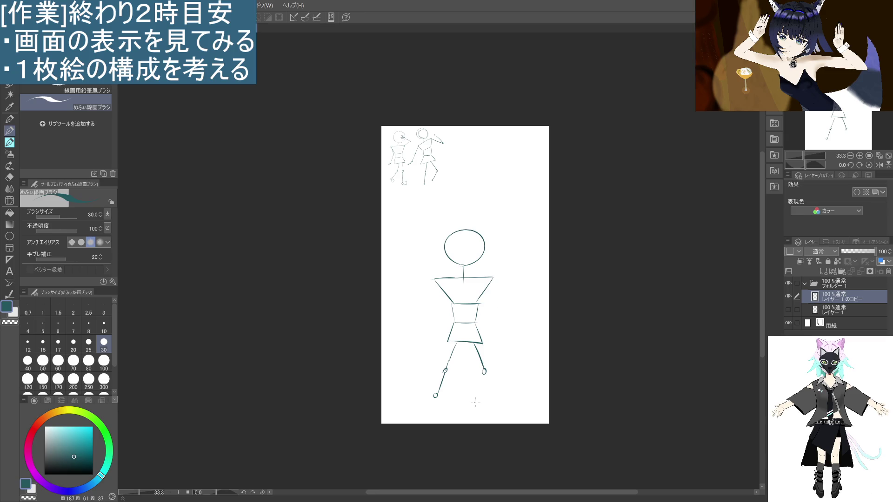
left_click_drag(485, 376, 491, 393)
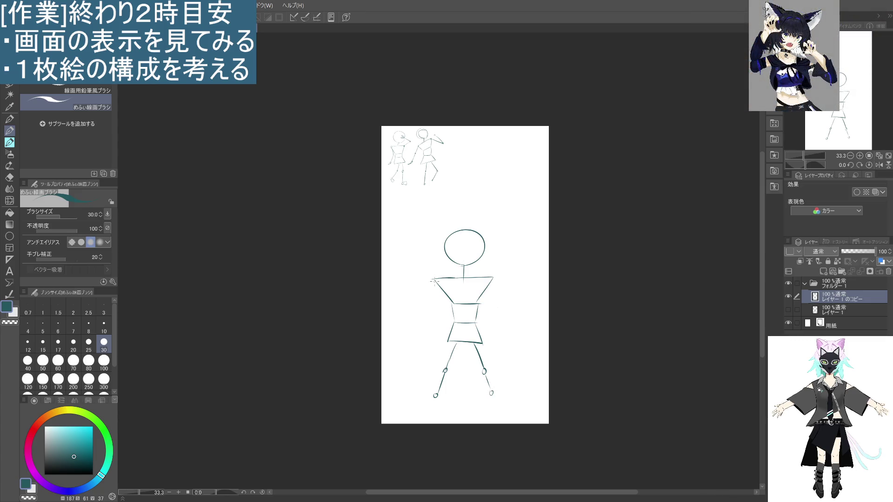
left_click_drag(434, 278, 435, 279)
left_click_drag(492, 277, 493, 278)
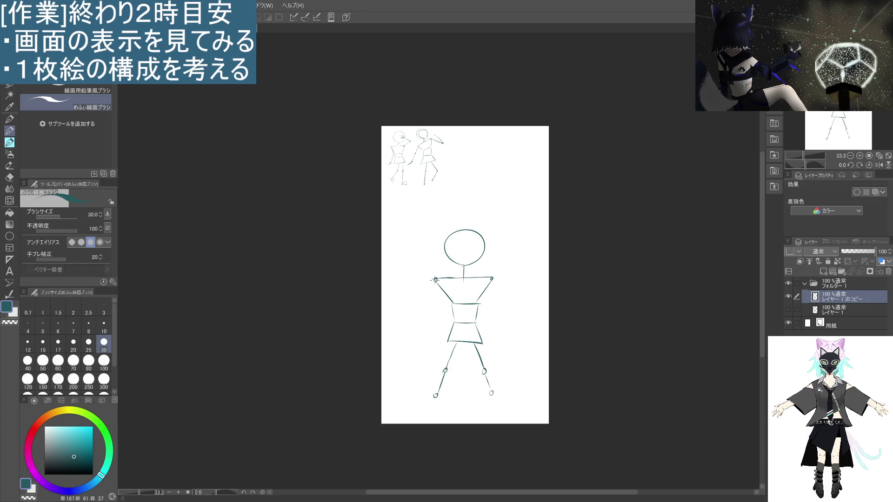
- Draw the left upper arm down from the shoulder toward an elbow circle, redoing overlong strokes
left_click_drag(434, 282, 436, 298)
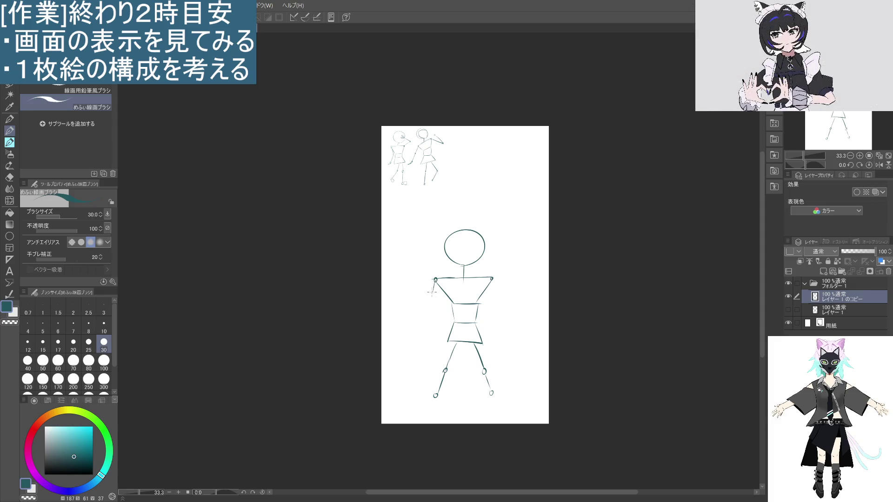
left_click_drag(433, 293, 432, 314)
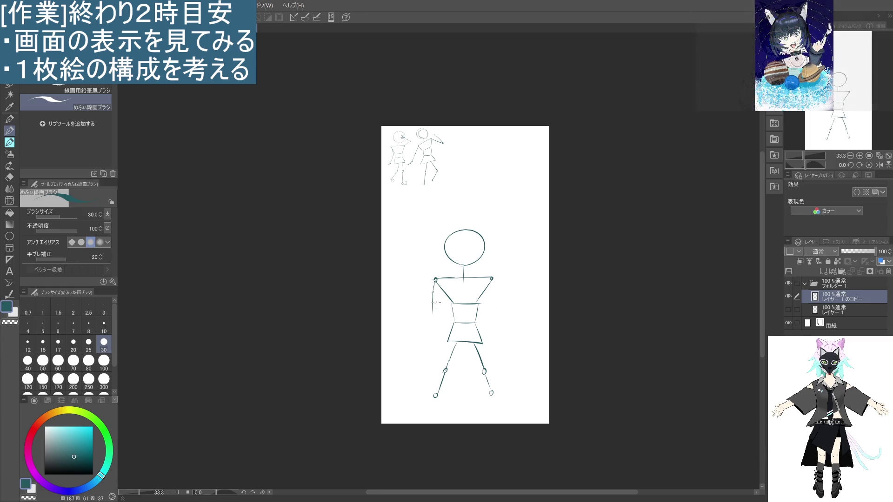
key("ctrl+z")
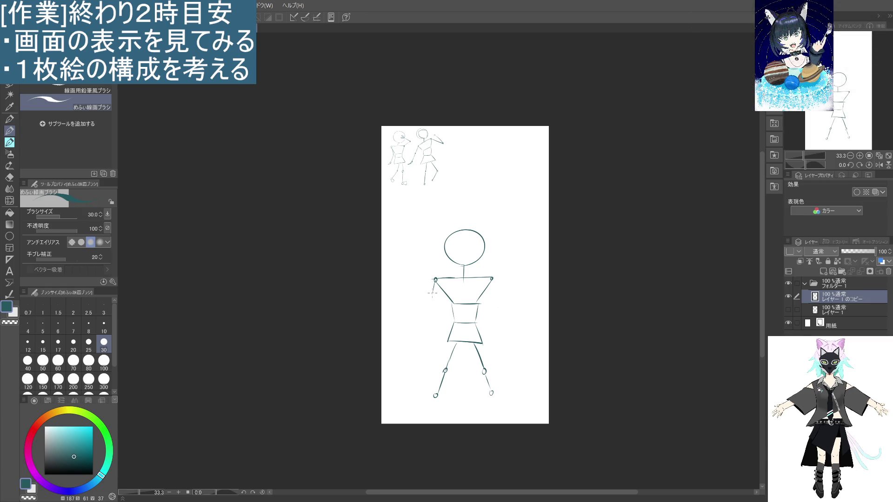
mouse_move(432, 297)
left_mouse_down()
mouse_move(430, 321)
mouse_move(433, 310)
left_mouse_up()
key("ctrl+z")
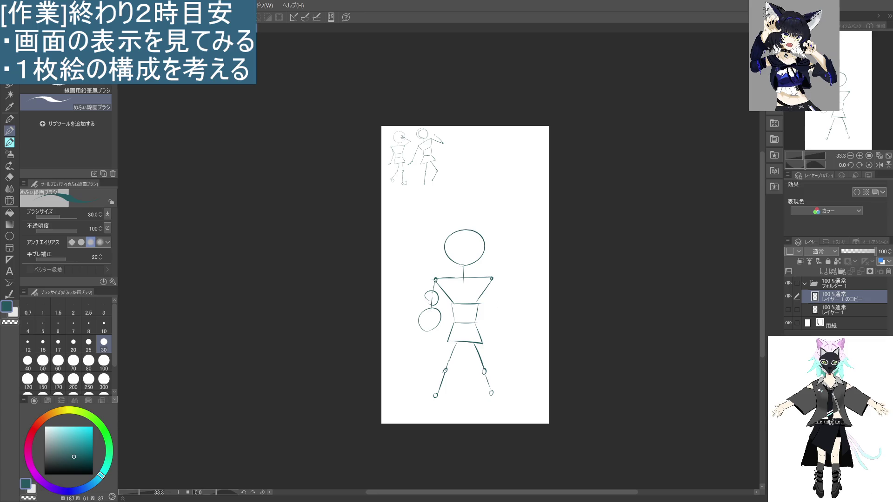
- Erase the left arm and its hand circles, then extend the shoulder line further left
mouse_move(435, 279)
left_mouse_down()
mouse_move(423, 333)
mouse_move(438, 314)
left_mouse_up()
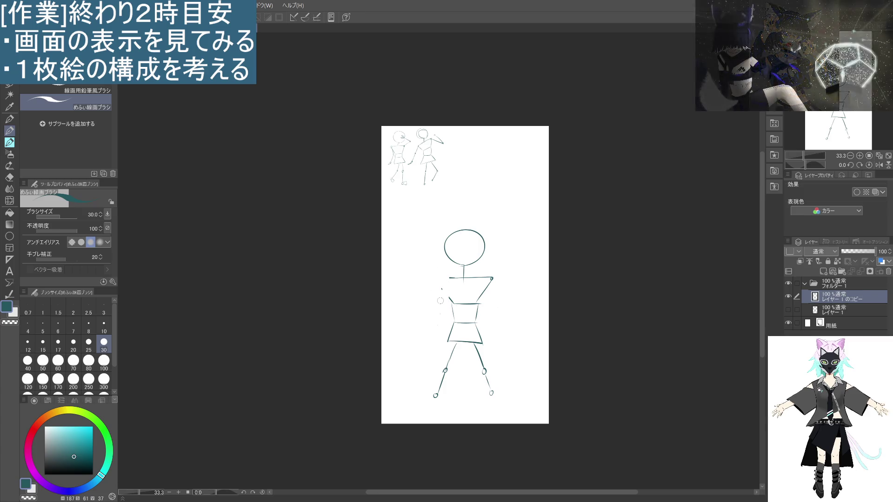
left_click_drag(433, 278, 453, 304)
key("ctrl+z")
key("ctrl+y")
key("ctrl+z")
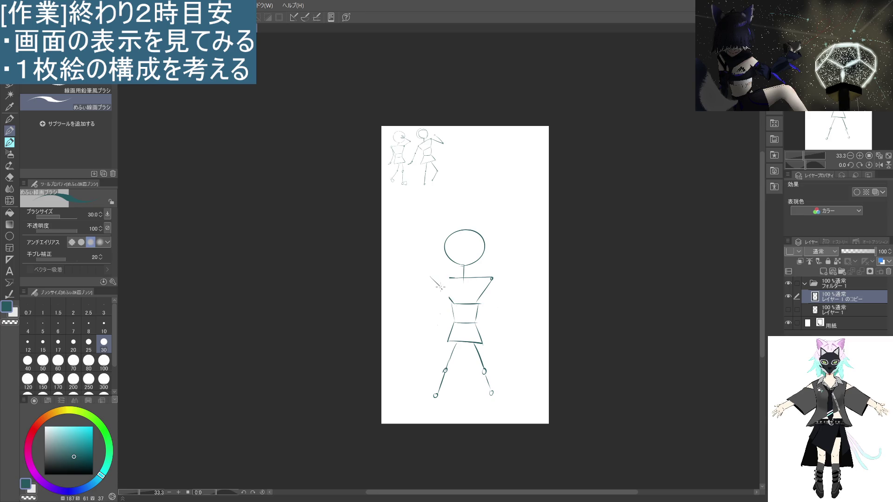
key("ctrl+y")
left_click_drag(429, 278, 463, 279)
- Erase both legs from hip to foot and try a new leg line from the hip
left_click_drag(461, 344, 436, 396)
left_click_drag(479, 358, 491, 396)
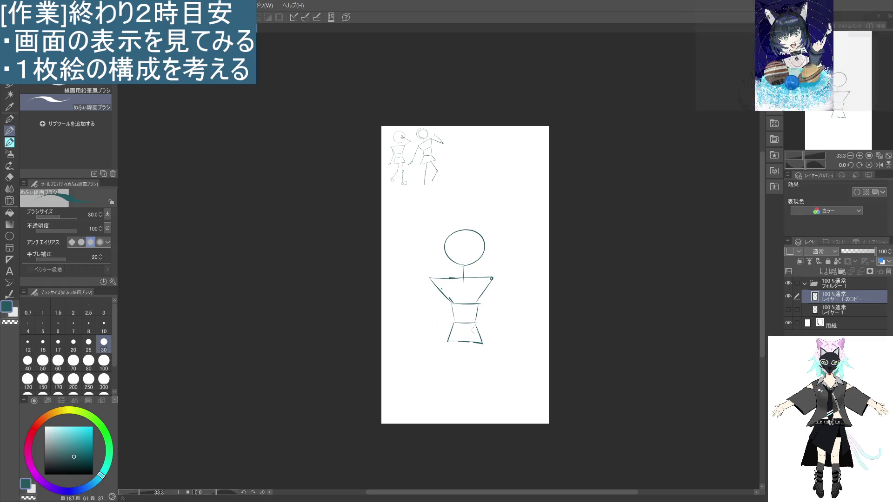
left_click_drag(473, 344, 465, 384)
key("ctrl+z")
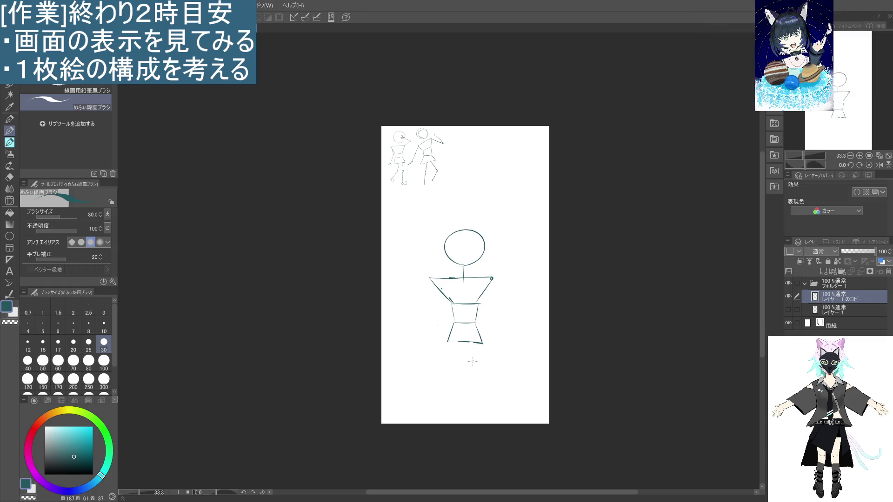
left_click_drag(475, 344, 466, 386)
key("ctrl+z")
- Draw crossing thigh and lower-leg lines from hip to ankle, and redraw the left shoulder-to-waist line
left_click_drag(476, 343, 461, 410)
left_click_drag(457, 342, 463, 372)
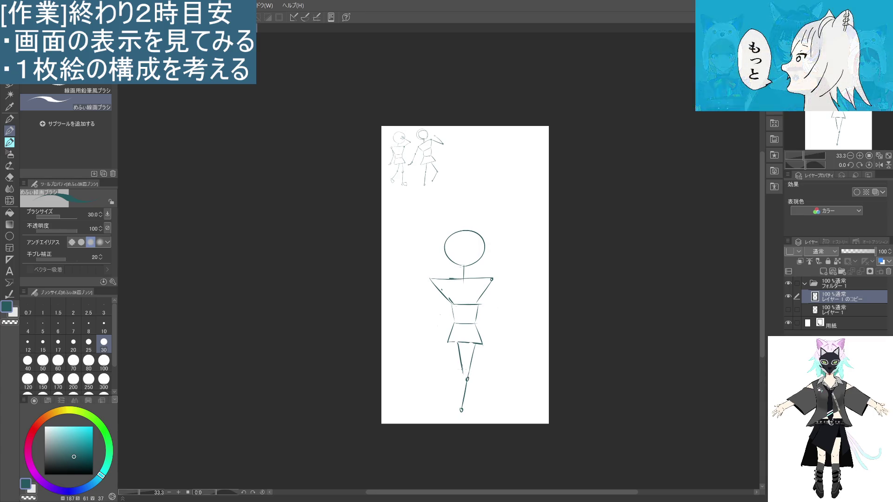
left_click_drag(464, 380, 471, 404)
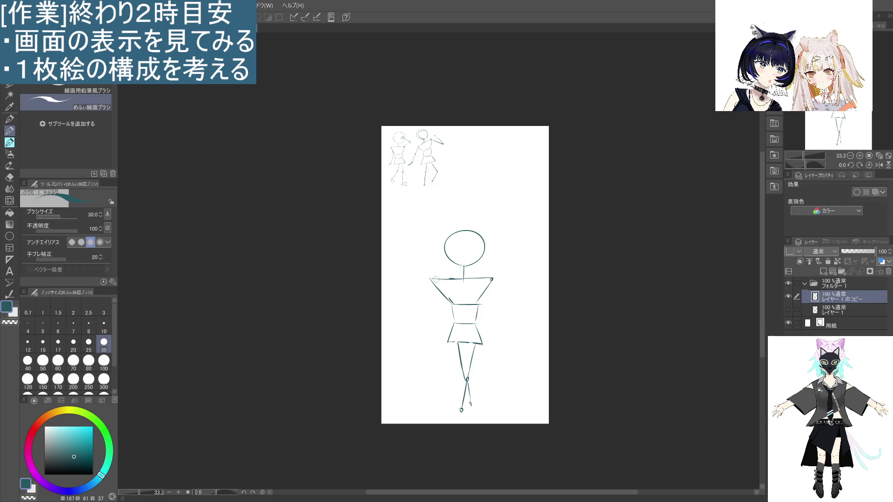
key("ctrl+z")
left_click_drag(437, 279, 451, 301)
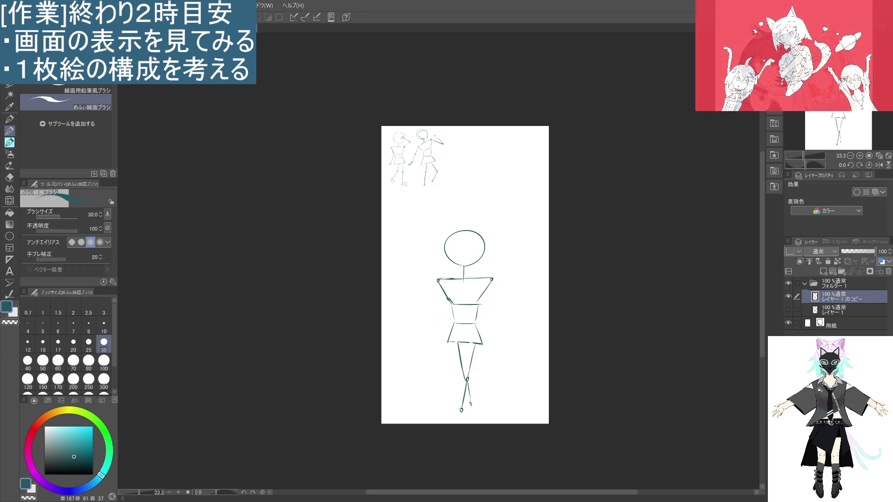
- Mark the left shoulder and draw a left arm line ending in a small hand circle
left_click(439, 281)
left_click_drag(437, 285, 428, 320)
key("ctrl+z")
left_click_drag(438, 282, 435, 323)
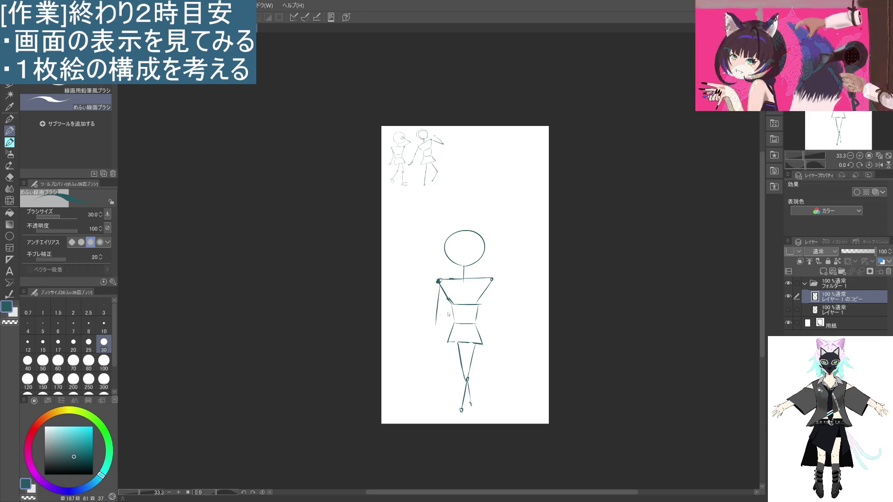
key("ctrl+z")
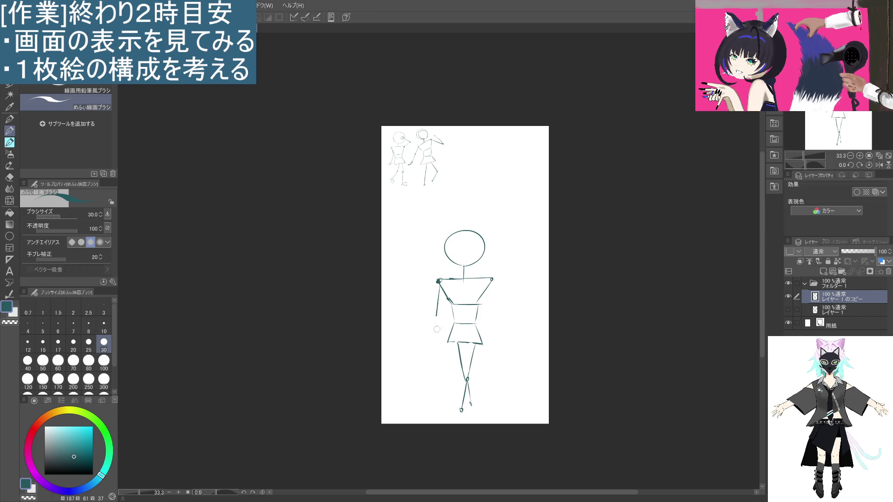
left_click_drag(437, 316, 432, 341)
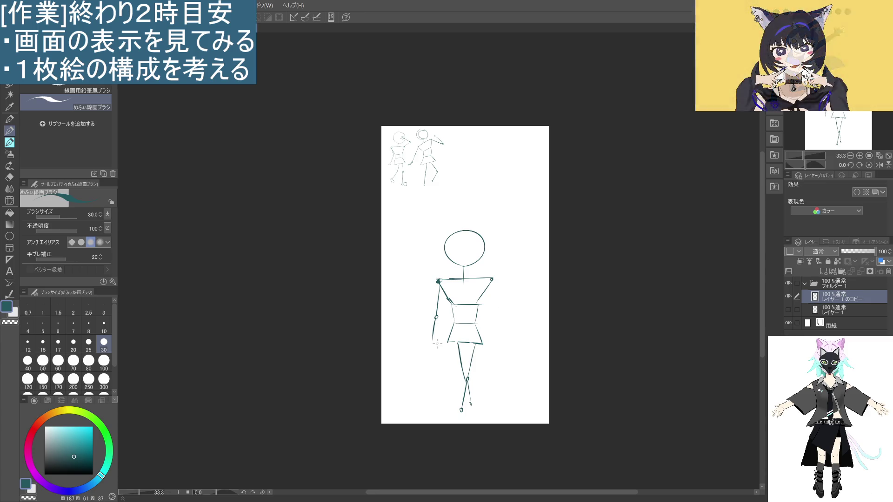
- Replace the long left arm with a shorter line angled down, then begin a raised right arm
left_click_drag(433, 336, 432, 337)
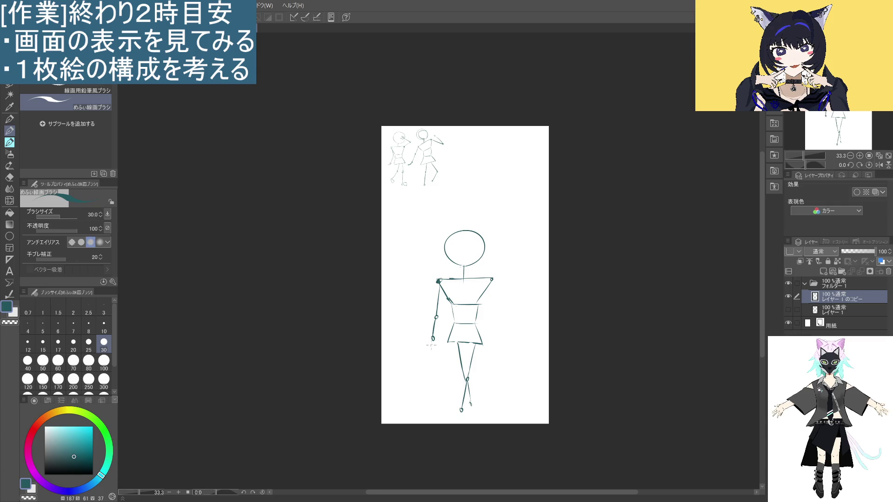
key("ctrl+z")
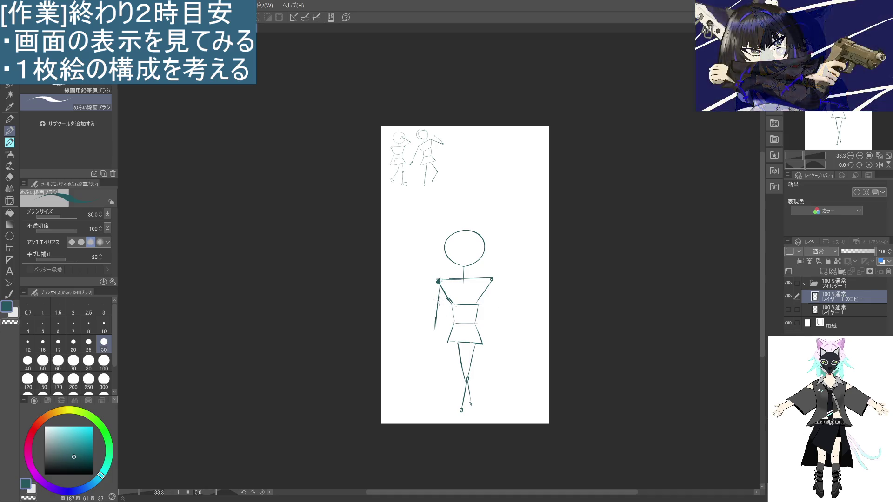
key("ctrl+z")
left_click_drag(439, 281, 409, 331)
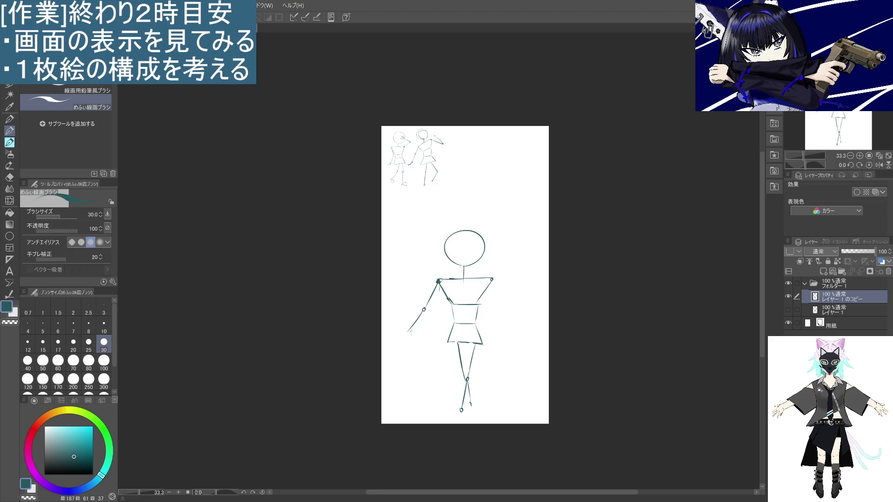
key("ctrl+z")
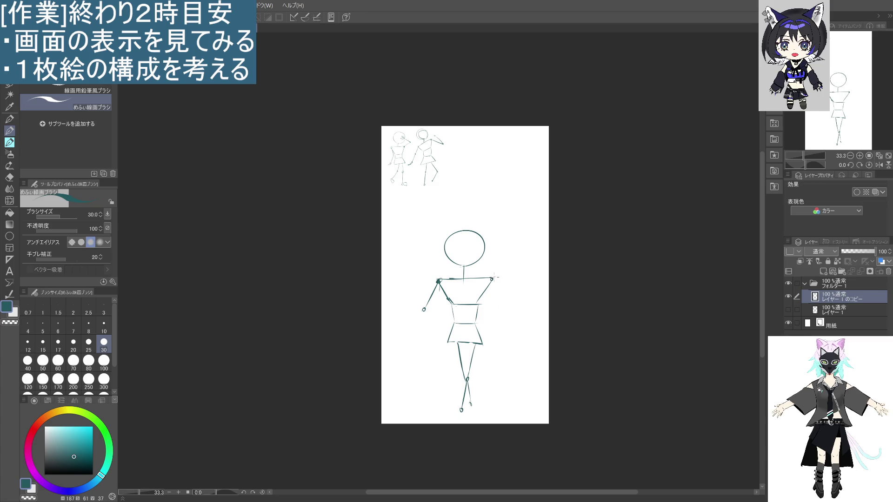
mouse_move(492, 280)
left_mouse_down()
mouse_move(517, 240)
mouse_move(516, 252)
left_mouse_up()
- Redraw the right arm raised high from the shoulder, ending in a small hand at the top
key("ctrl+z")
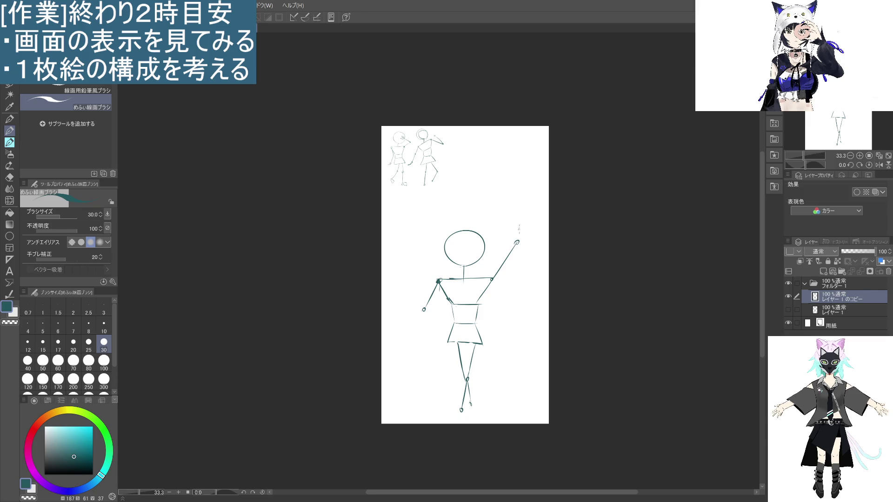
key("ctrl+z")
key("ctrl+z")
key("ctrl+z")
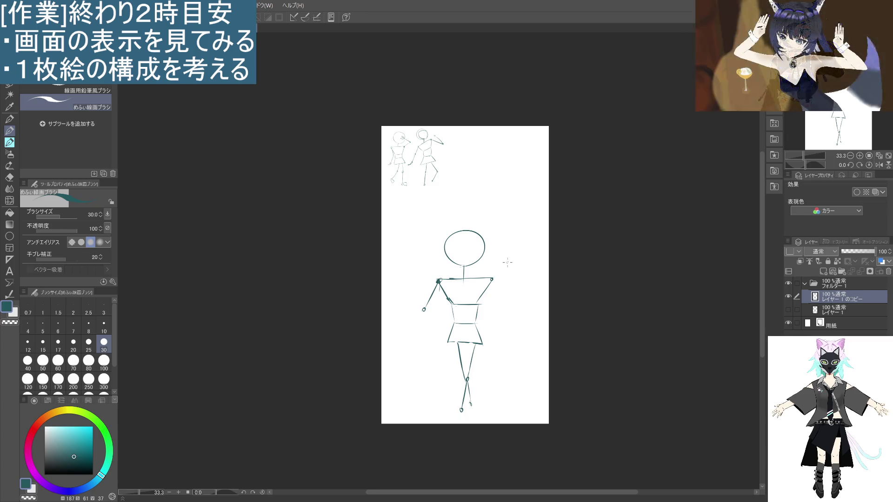
left_click_drag(513, 243, 492, 279)
left_click_drag(514, 241, 515, 241)
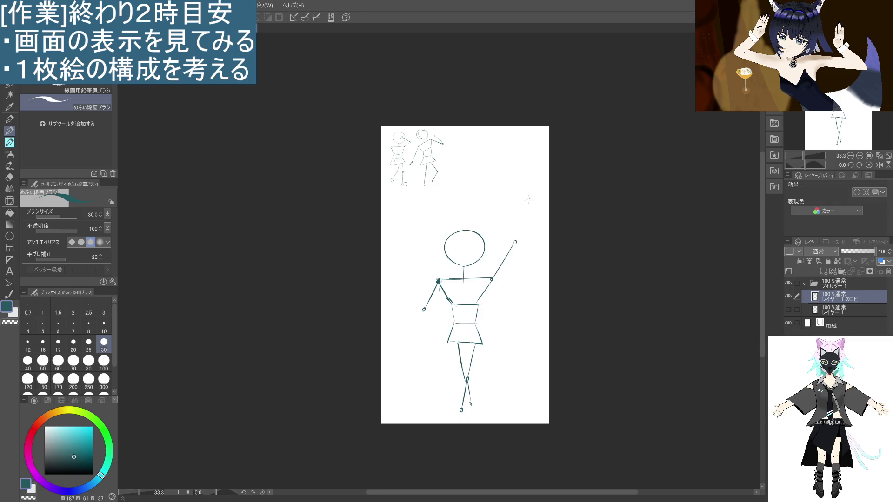
left_click_drag(516, 241, 523, 214)
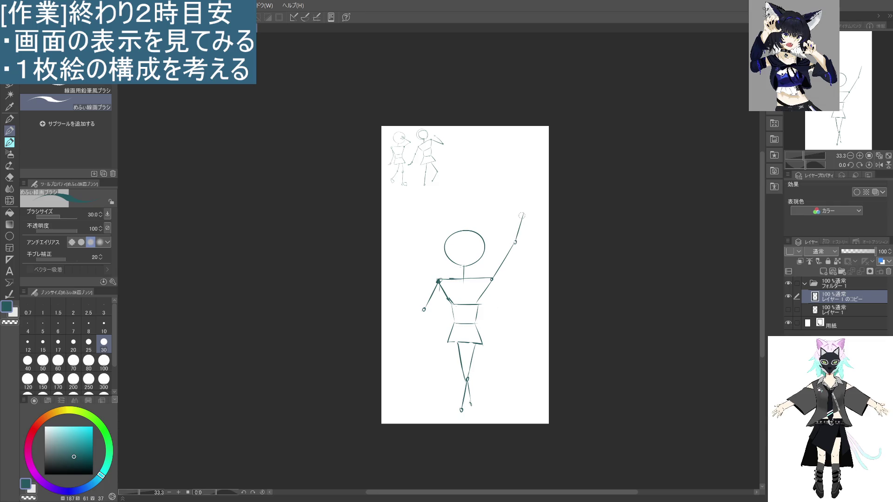
left_click_drag(522, 214, 527, 205)
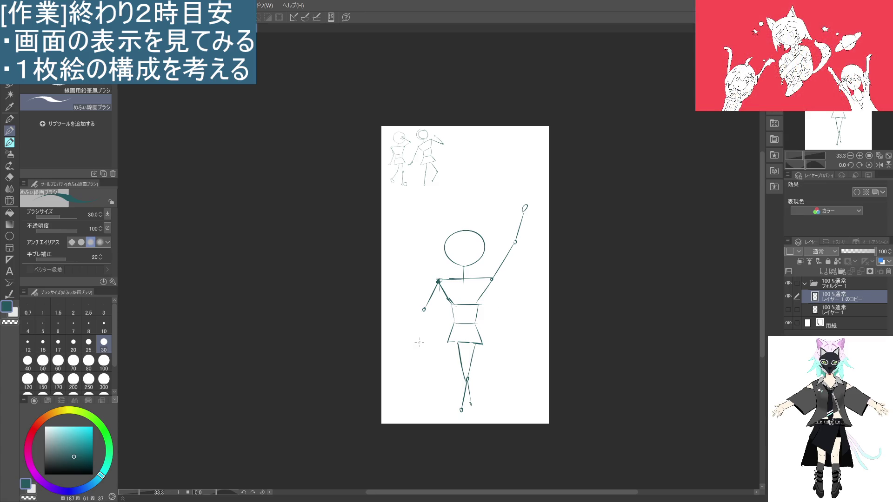
left_click(9, 85)
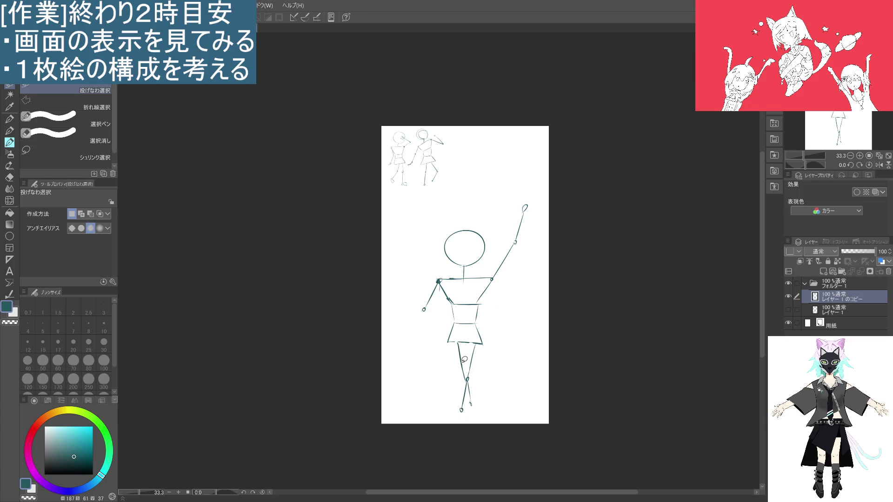
- Lasso the large mannequin, clear it, and deselect, leaving only the two top-left thumbnails
mouse_move(475, 416)
left_mouse_down()
mouse_move(449, 222)
mouse_move(507, 386)
mouse_move(477, 418)
left_mouse_up()
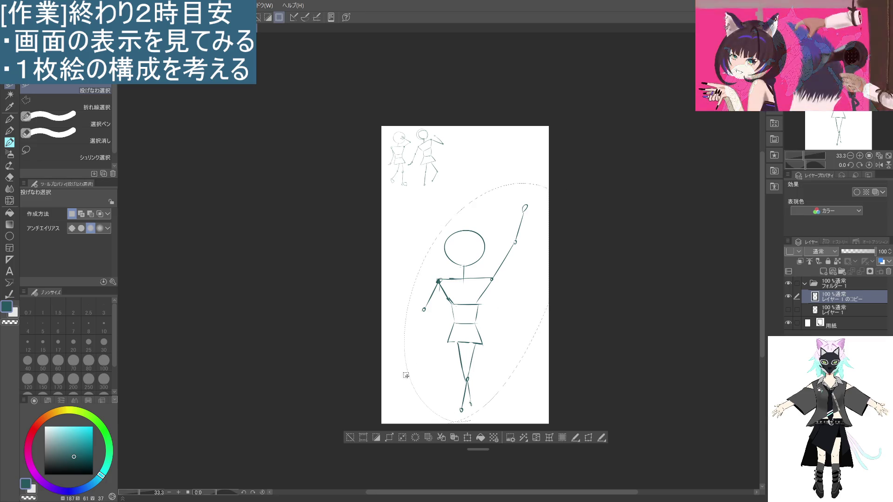
left_click(428, 438)
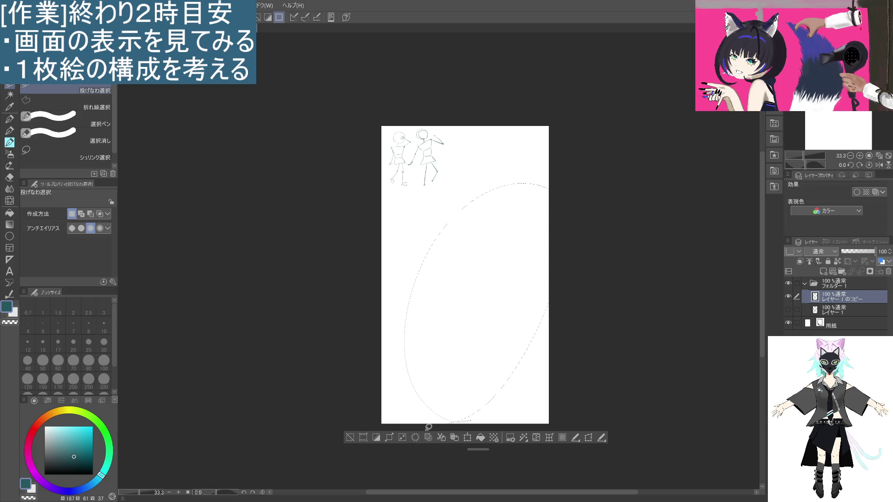
left_click(349, 438)
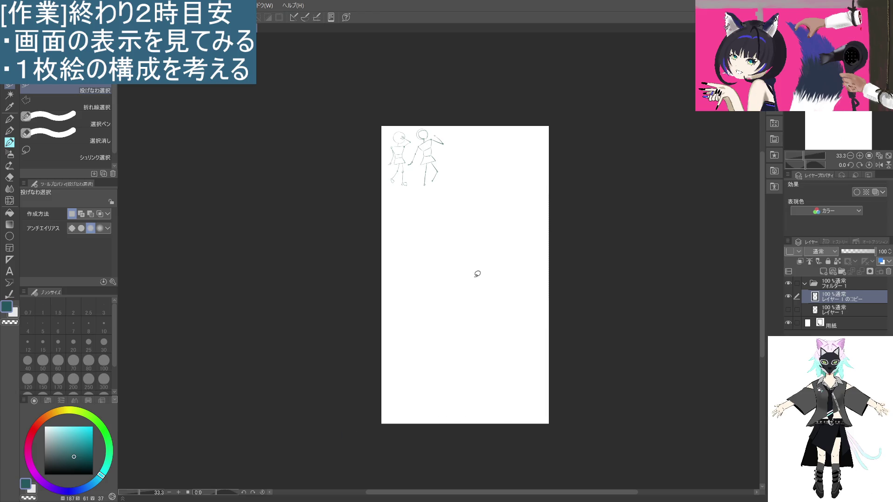
key("p")
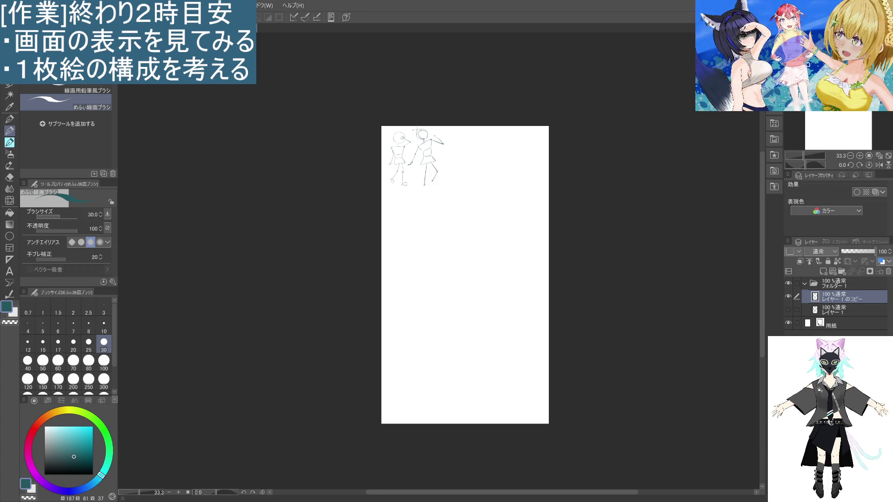
- Copy and paste the right-hand thumbnail figure, moving the copy down to the canvas middle
key("m")
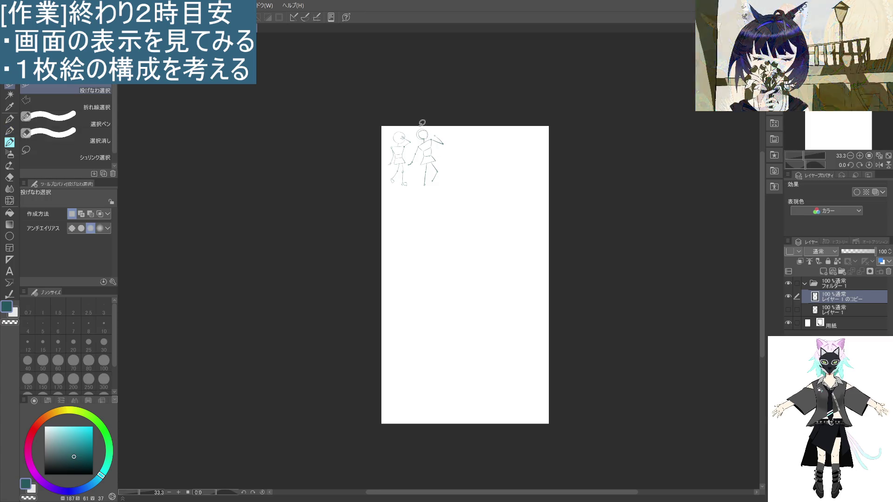
mouse_move(414, 133)
left_mouse_down()
mouse_move(411, 171)
mouse_move(454, 179)
mouse_move(436, 122)
mouse_move(420, 120)
left_mouse_up()
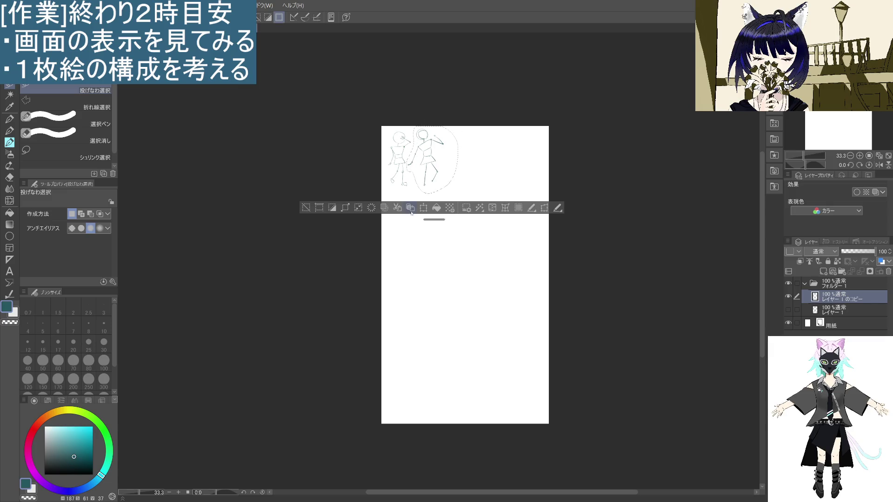
key("ctrl+c")
key("ctrl+v")
left_click_drag(448, 177, 462, 260)
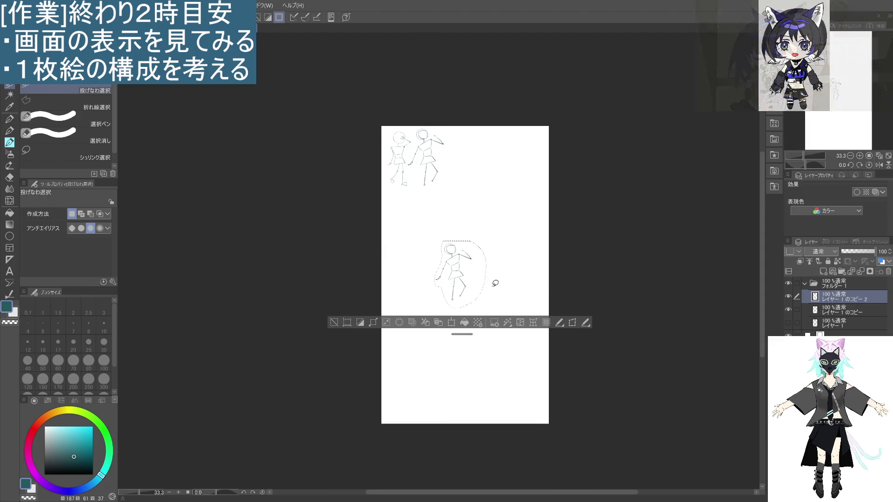
- Enlarge the pasted figure to 362% and confirm the transform
left_click(451, 323)
mouse_move(488, 307)
left_mouse_down()
mouse_move(548, 389)
mouse_move(516, 358)
mouse_move(526, 381)
mouse_move(558, 412)
mouse_move(535, 416)
mouse_move(533, 378)
mouse_move(570, 428)
left_mouse_up()
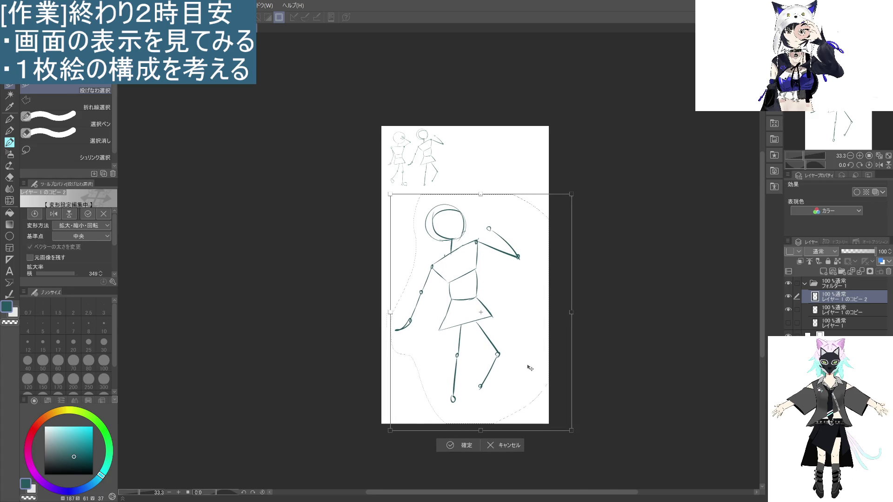
left_click_drag(571, 430, 577, 438)
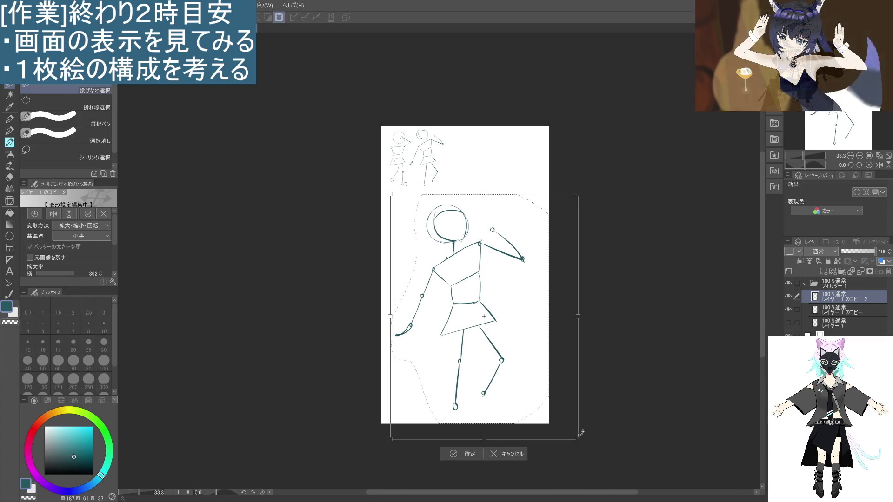
left_click(473, 456)
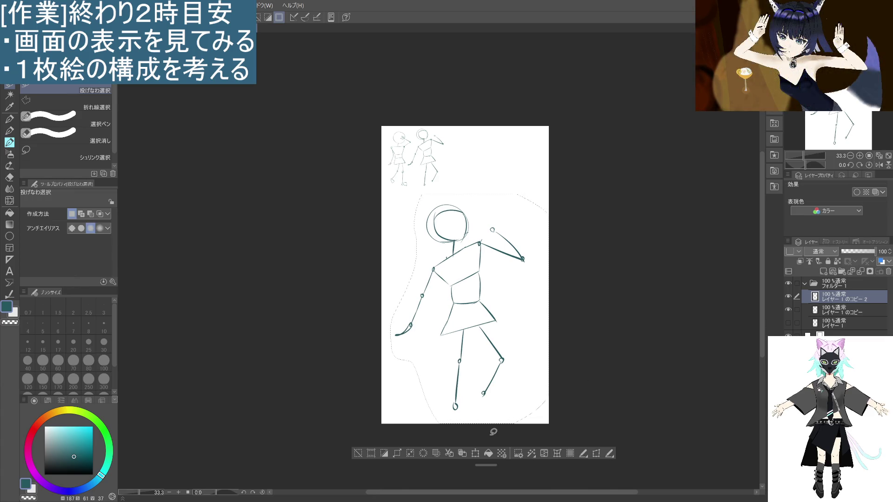
- Merge the enlarged figure down and redraw the right lower leg reaching down to the foot
left_click(859, 272)
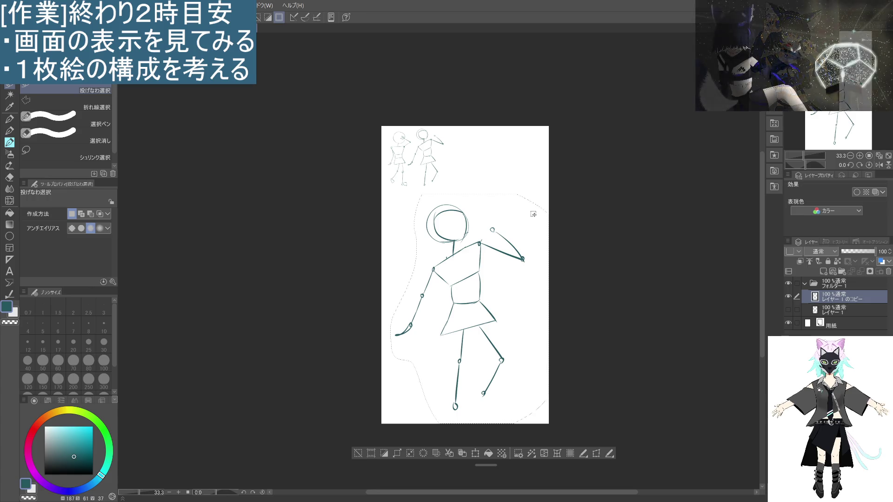
key("p")
key("p")
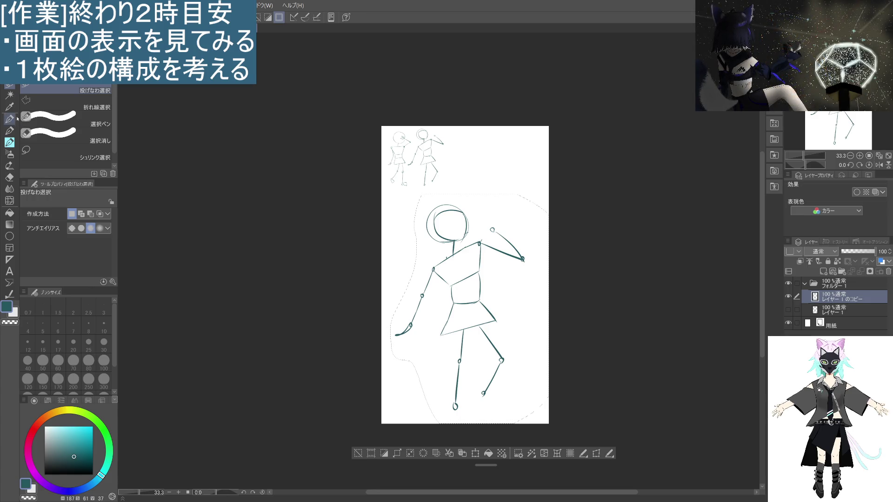
key("ctrl+z")
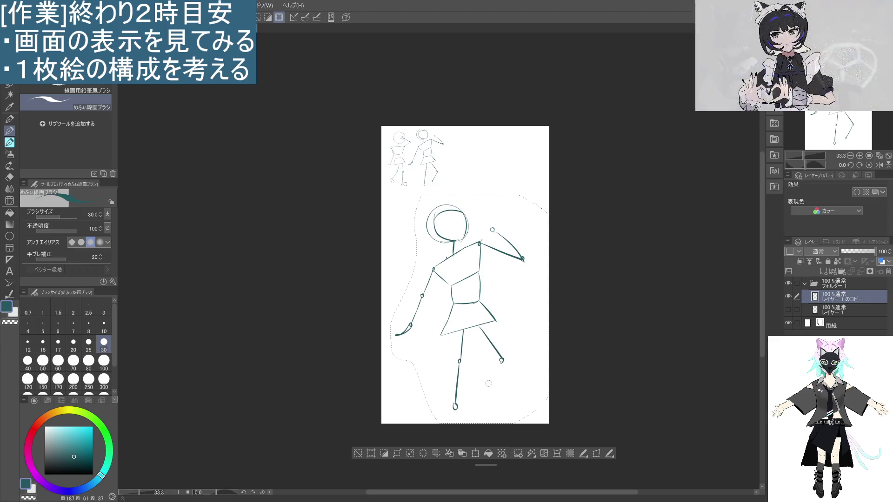
key("ctrl+z")
key("ctrl+z")
key("ctrl+z")
left_click_drag(482, 326, 494, 365)
key("ctrl+z")
left_click_drag(480, 325, 509, 401)
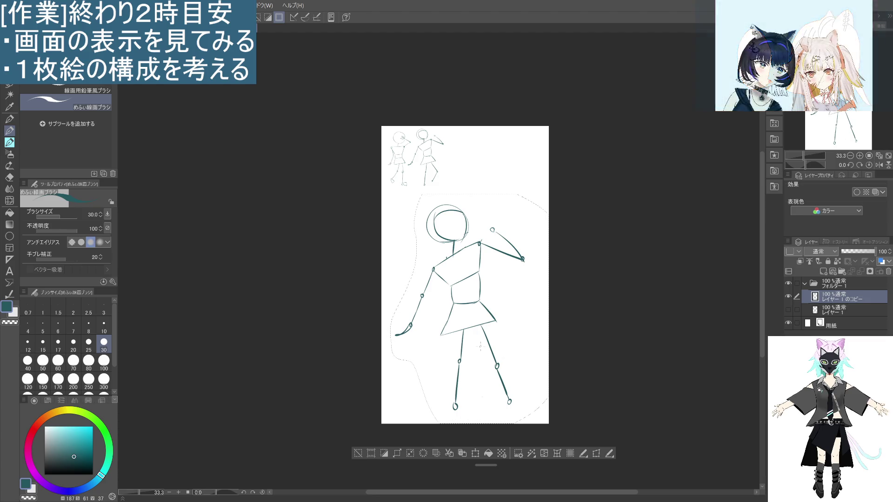
left_click(9, 87)
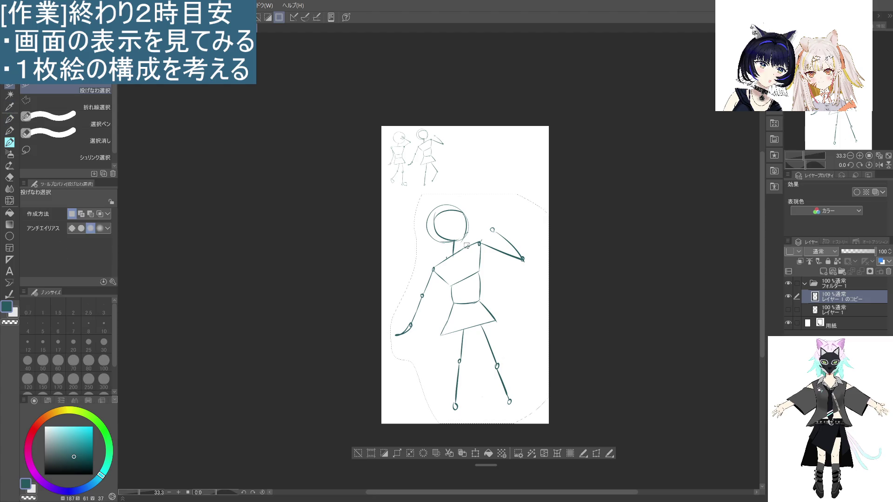
- Deselect, lasso the head to check it, then deselect so nothing stays selected
key("ctrl+d")
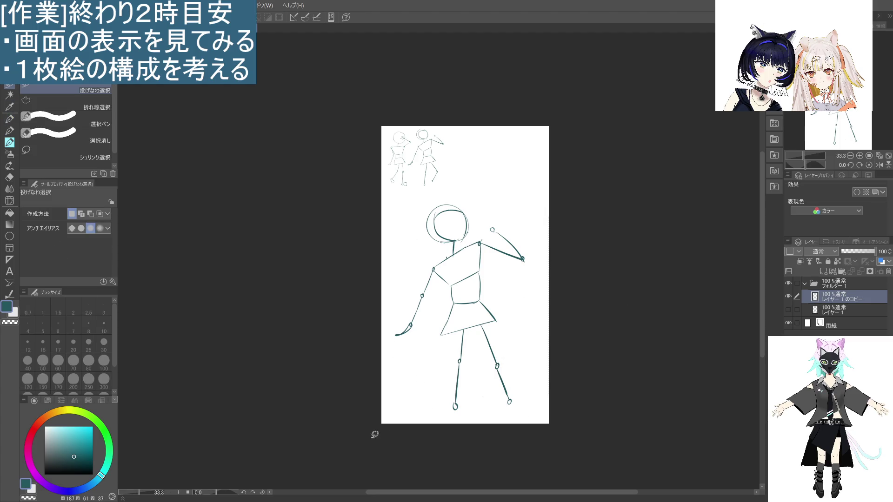
mouse_move(462, 240)
left_mouse_down()
mouse_move(424, 219)
mouse_move(472, 233)
left_mouse_up()
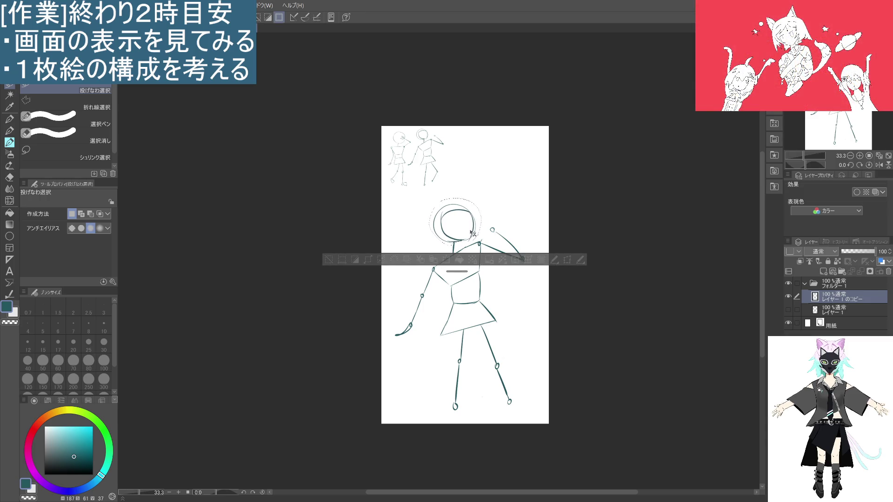
left_click(332, 258)
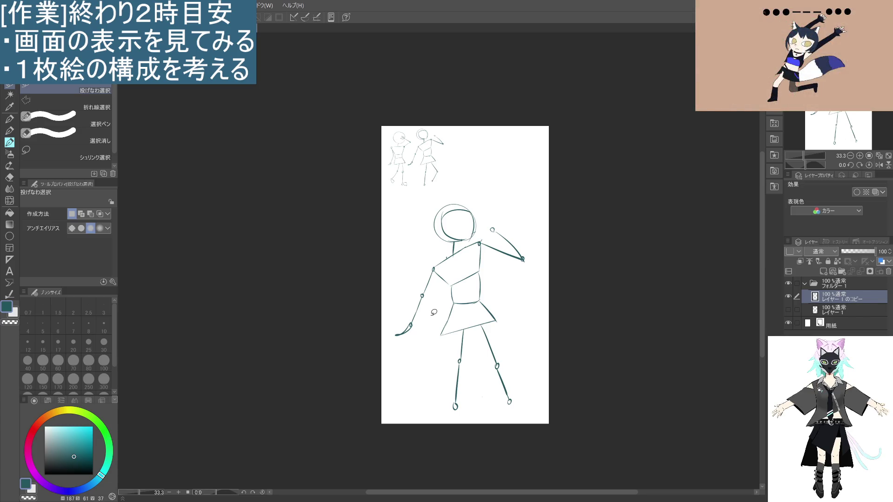
- Lasso the right leg, rework it with a knee joint and outward-bent lower leg, then deselect
mouse_move(491, 352)
left_mouse_down()
mouse_move(517, 384)
mouse_move(504, 404)
mouse_move(484, 365)
mouse_move(505, 375)
left_mouse_up()
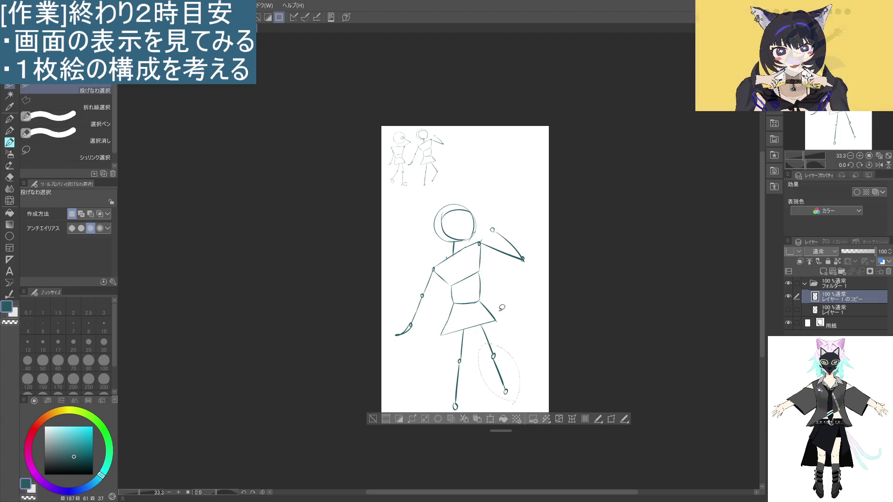
left_click(374, 418)
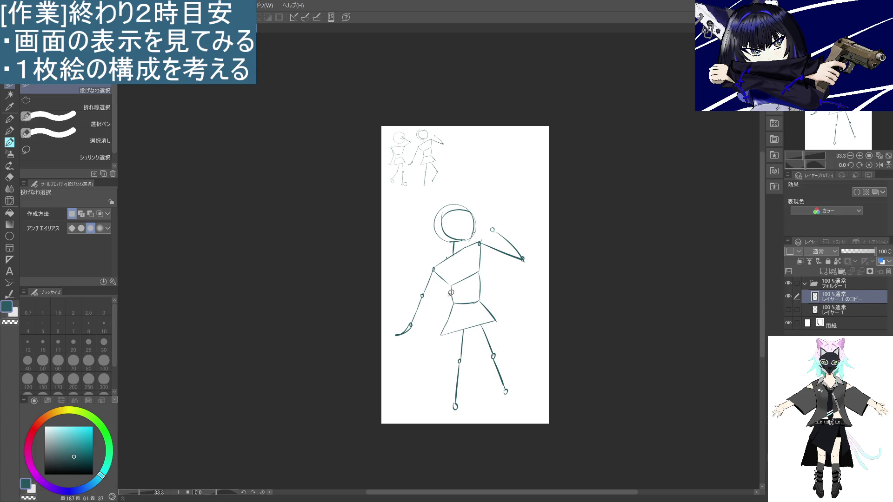
- Lasso the large figure sketch and clear it from the canvas
key("p")
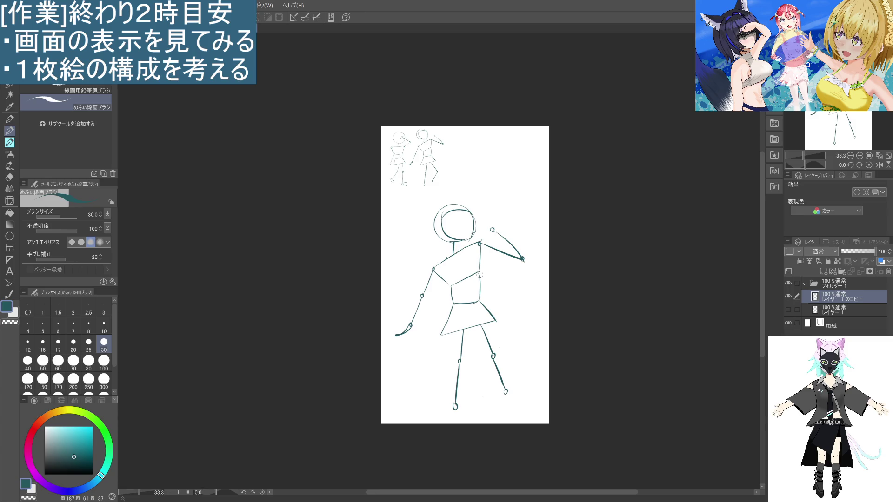
key("m")
mouse_move(466, 186)
left_mouse_down()
mouse_move(414, 425)
mouse_move(516, 187)
mouse_move(461, 188)
left_mouse_up()
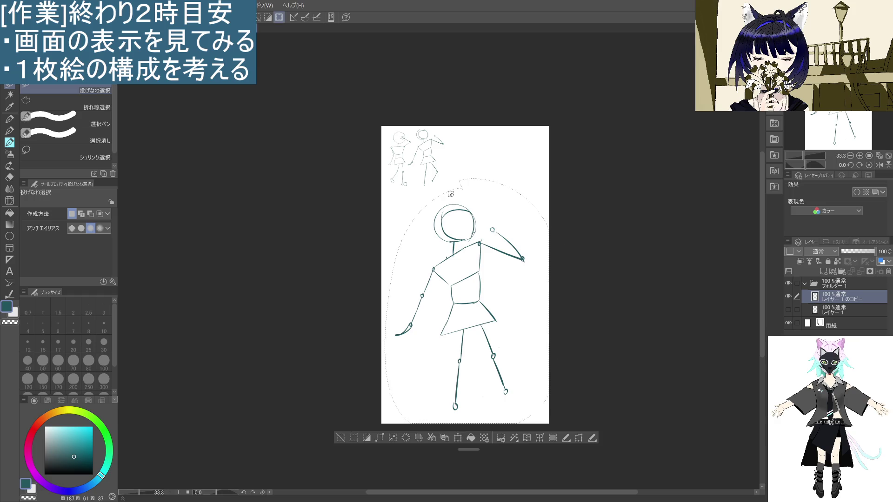
left_click(407, 438)
- Return to the pen, deselect, and begin a new head circle mid-canvas
key("p")
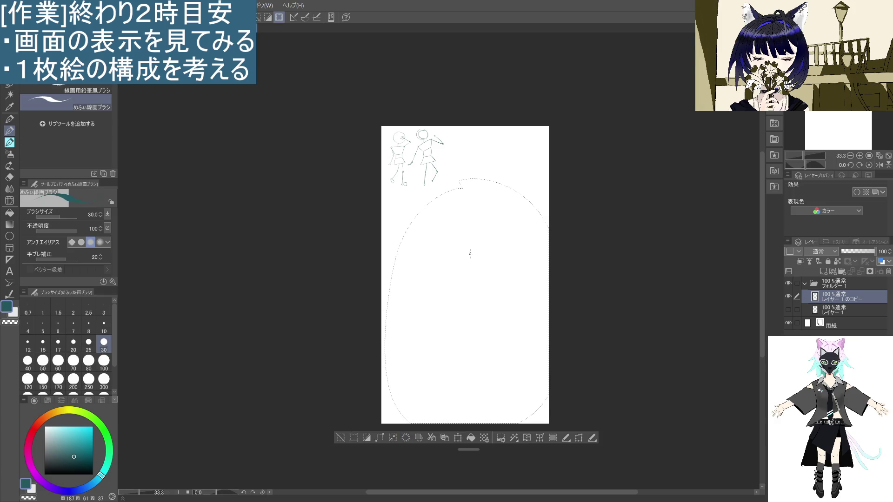
key("ctrl+d")
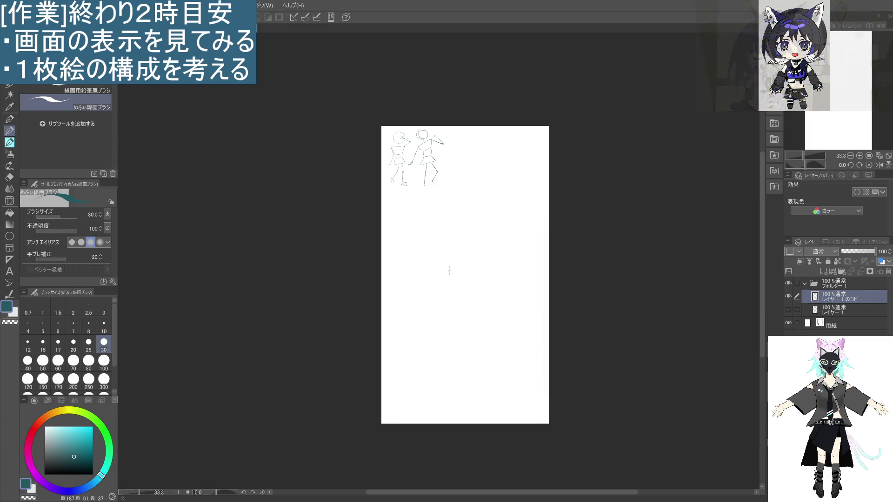
mouse_move(443, 256)
left_mouse_down()
mouse_move(454, 238)
mouse_move(442, 263)
mouse_move(439, 226)
mouse_move(462, 247)
mouse_move(476, 245)
mouse_move(455, 260)
left_mouse_up()
key("ctrl+z")
key("ctrl+z")
key("ctrl+z")
key("ctrl+z")
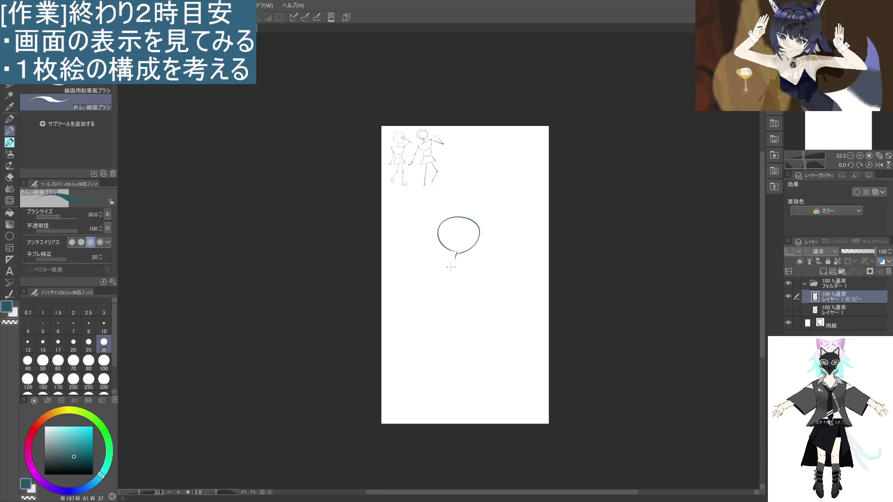
- Draw the shoulder line and trapezoid torso sides below the new head
left_click_drag(427, 254, 476, 270)
key("ctrl+z")
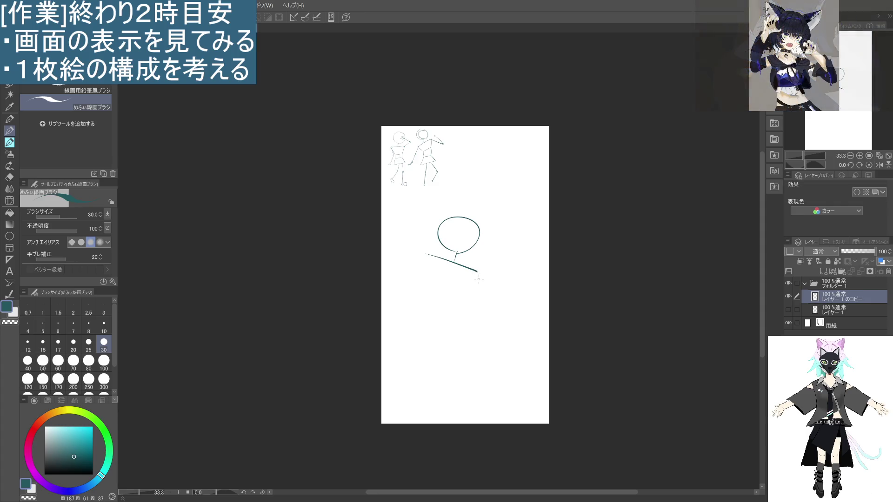
mouse_move(426, 253)
left_mouse_down()
mouse_move(429, 282)
mouse_move(463, 297)
left_mouse_up()
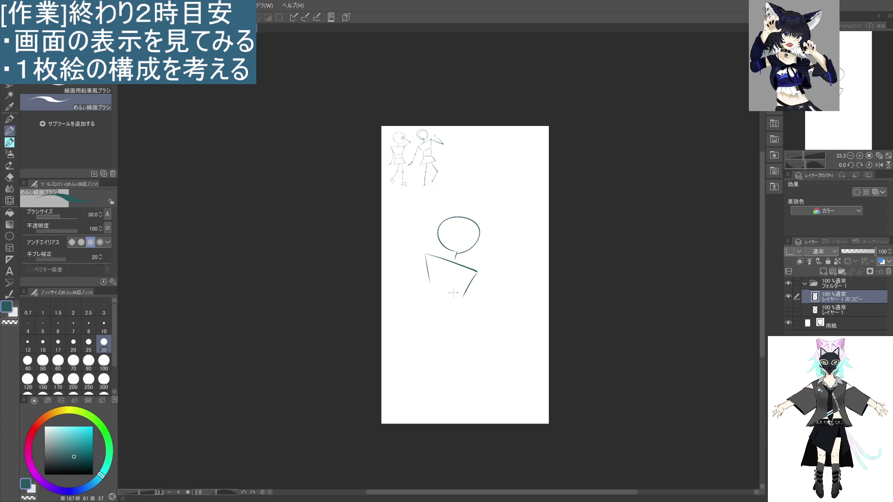
mouse_move(430, 287)
left_mouse_down()
mouse_move(459, 289)
mouse_move(433, 297)
mouse_move(467, 297)
mouse_move(433, 318)
mouse_move(462, 314)
left_mouse_up()
key("ctrl+z")
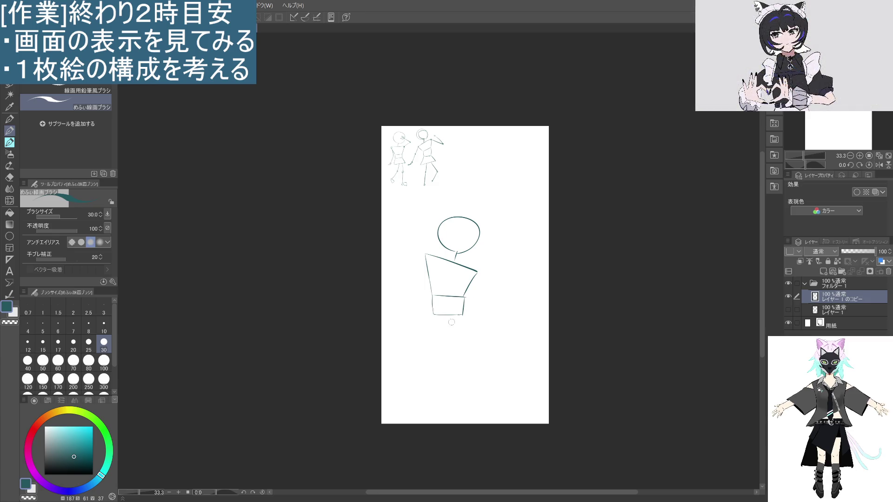
- Add the hip block and two legs, redrawing the right leg shorter with a knee
mouse_move(433, 316)
left_mouse_down()
mouse_move(431, 341)
mouse_move(474, 335)
mouse_move(434, 380)
left_mouse_up()
key("ctrl+z")
key("ctrl+z")
key("ctrl+z")
key("ctrl+z")
left_click_drag(435, 343, 431, 395)
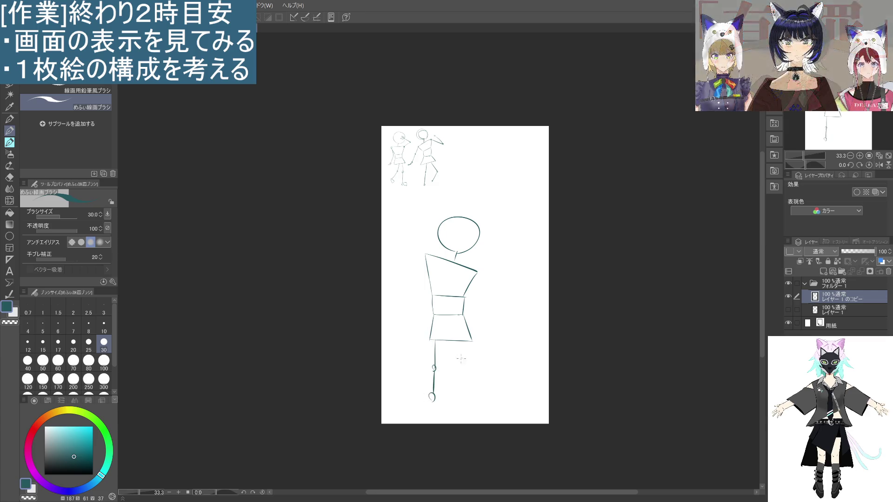
left_click_drag(459, 342, 475, 373)
key("ctrl+z")
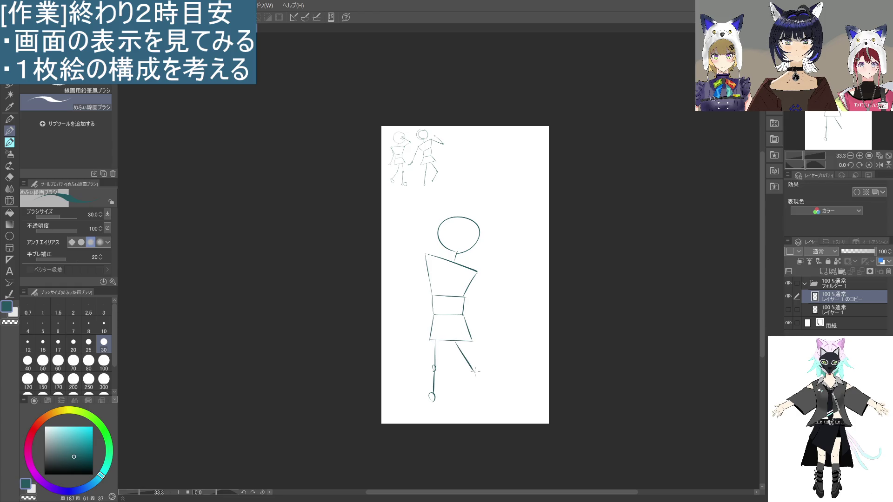
key("ctrl+z")
left_click_drag(459, 343, 486, 384)
key("ctrl+z")
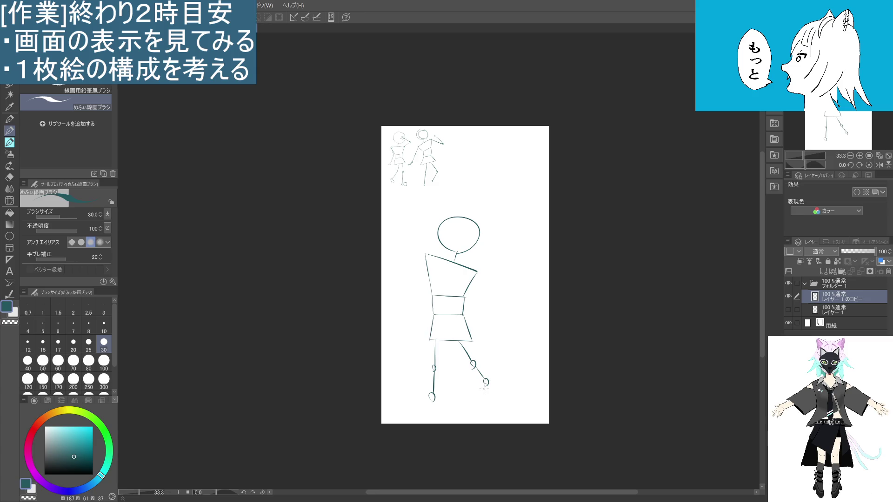
- Draw a jointed left arm with a hand and an outstretched right arm ending in a hand
left_click_drag(425, 255, 410, 292)
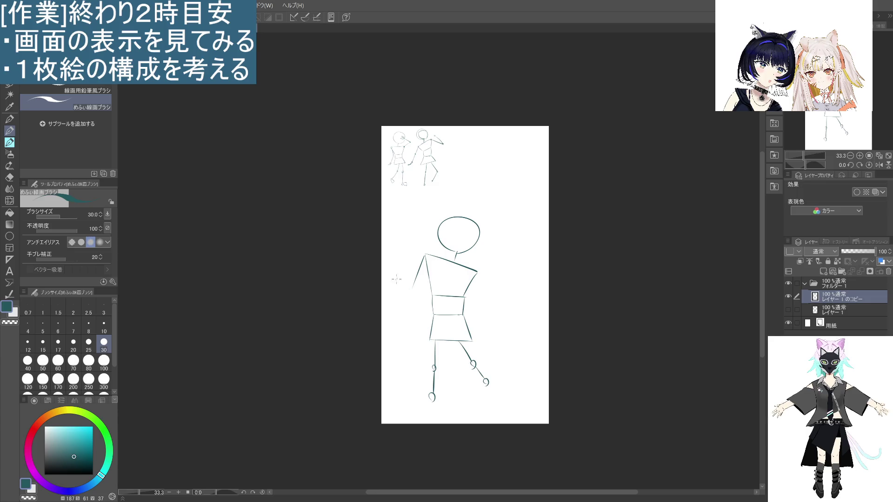
left_click_drag(410, 289, 403, 331)
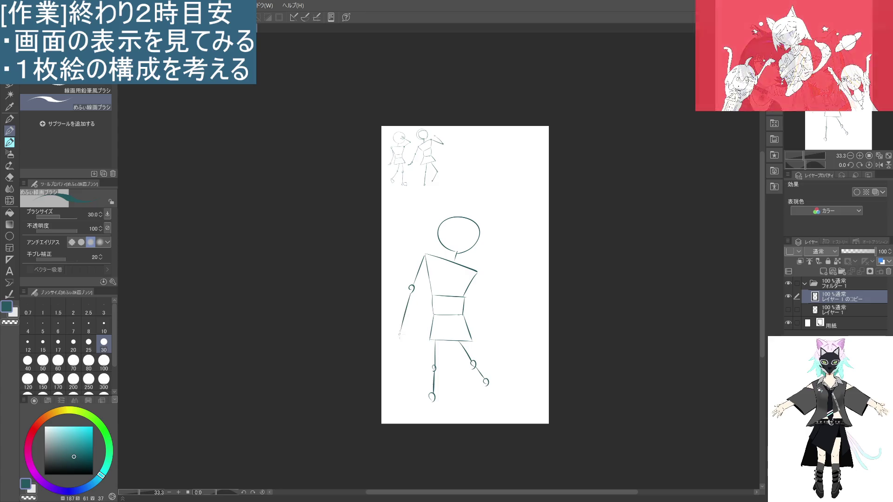
key("ctrl+z")
left_click_drag(411, 291, 402, 311)
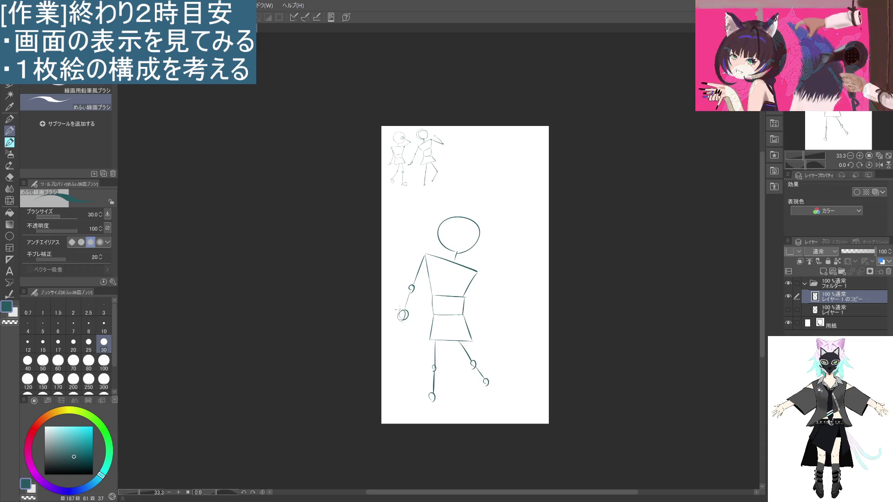
left_click_drag(479, 270, 504, 267)
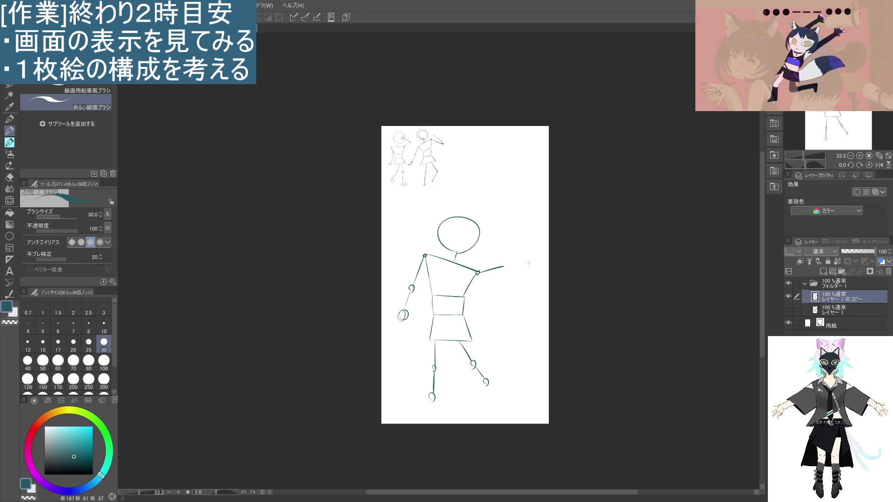
key("ctrl+z")
left_click_drag(479, 273, 536, 297)
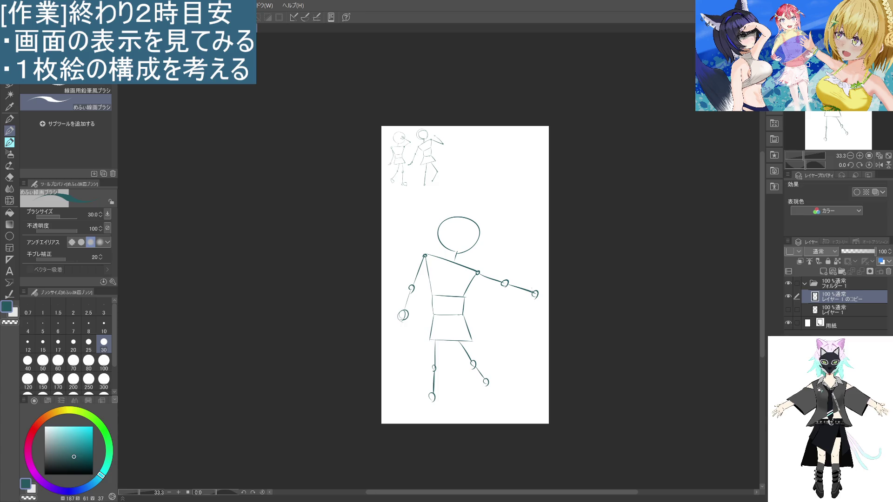
- Remove the left forearm, elbow and hand loops, and draw a circle at the left shoulder
key("ctrl+z")
key("ctrl+z")
key("ctrl+z")
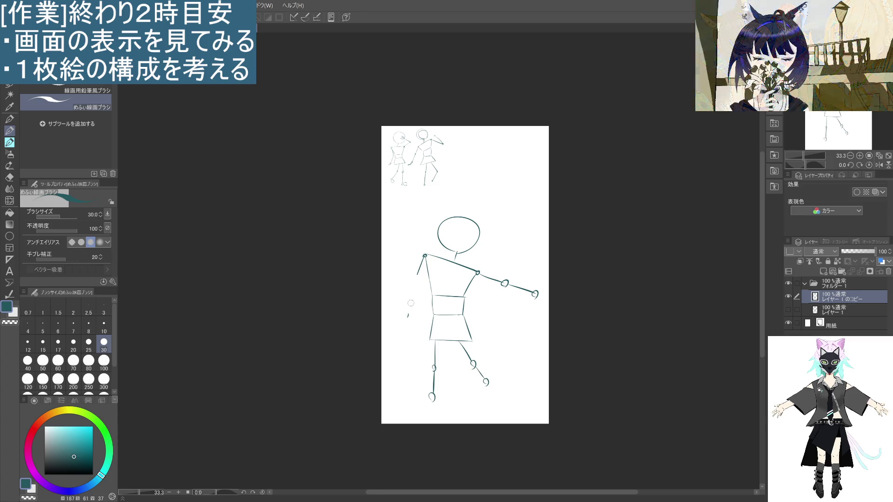
key("ctrl+z")
key("ctrl+z")
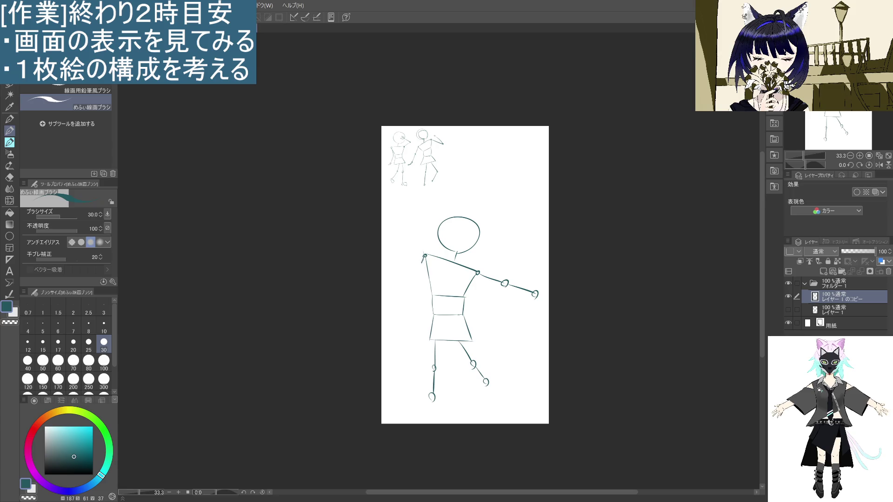
mouse_move(412, 283)
left_mouse_down()
mouse_move(422, 279)
mouse_move(417, 285)
left_mouse_up()
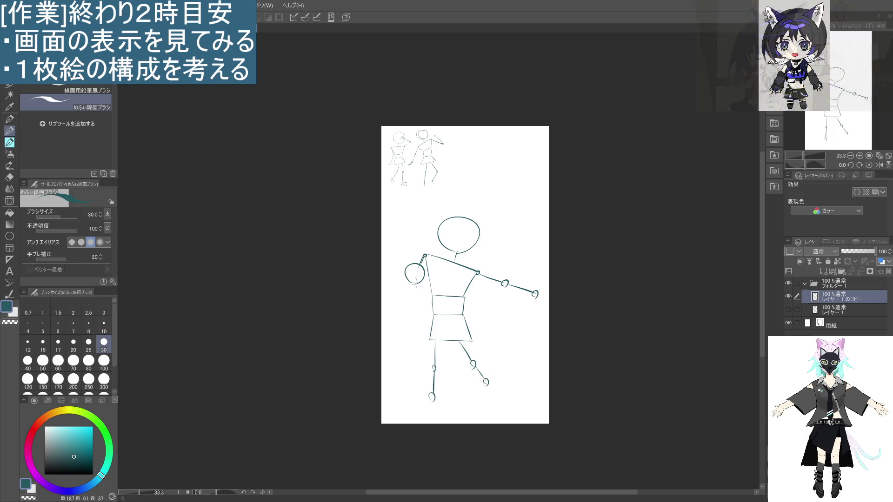
- Add a second circle at the left shoulder and erase the slanted shoulder line
mouse_move(418, 268)
left_mouse_down()
mouse_move(415, 285)
mouse_move(399, 292)
left_mouse_up()
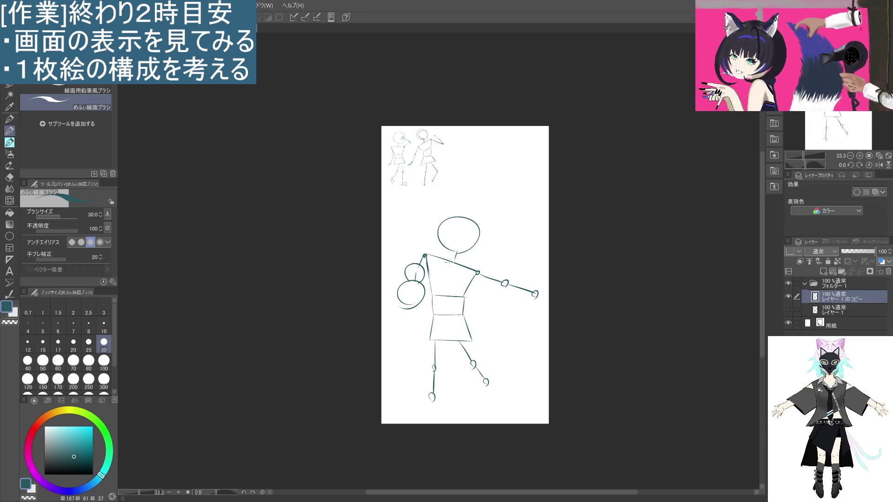
mouse_move(477, 273)
left_mouse_down()
mouse_move(432, 255)
mouse_move(477, 273)
mouse_move(426, 271)
left_mouse_up()
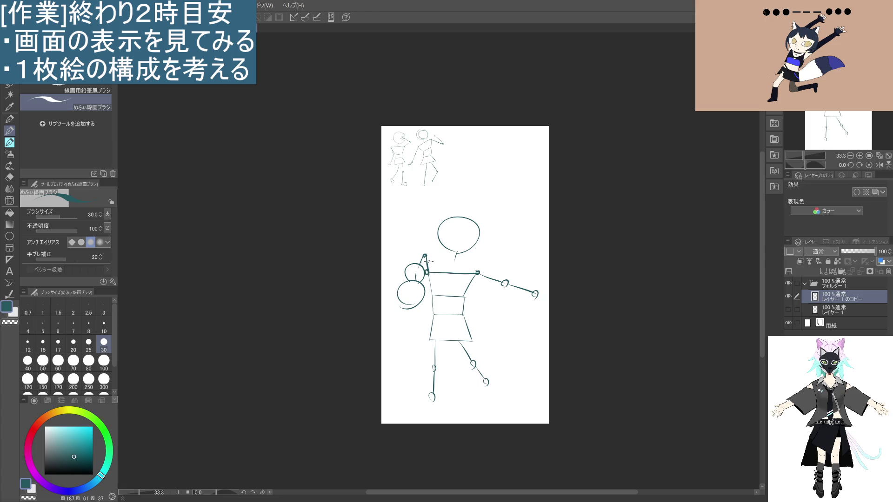
- Lasso the two left-shoulder circles and lower them, then erase the right forearm, elbow and hand
key("m")
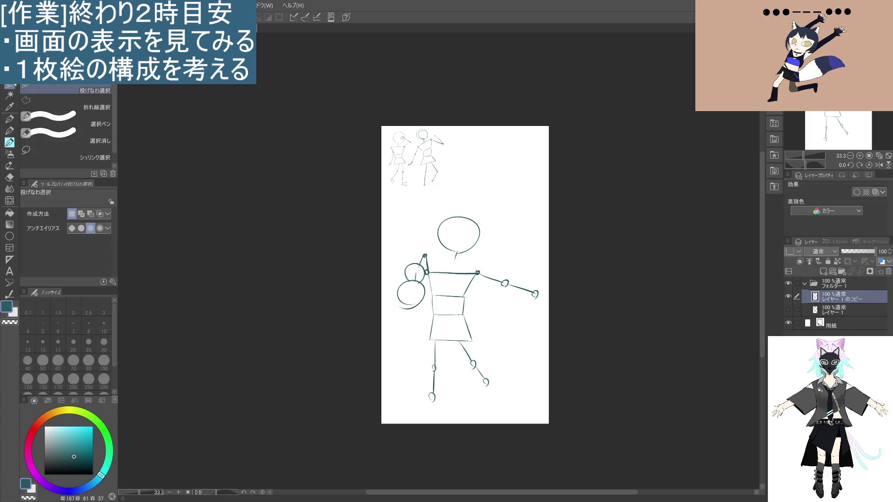
mouse_move(411, 315)
left_mouse_down()
mouse_move(399, 270)
mouse_move(429, 245)
mouse_move(420, 315)
left_mouse_up()
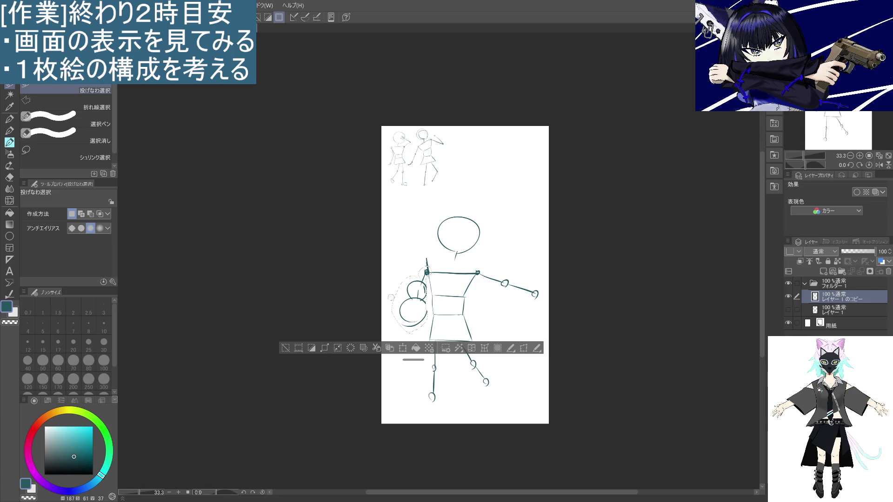
left_click(355, 404)
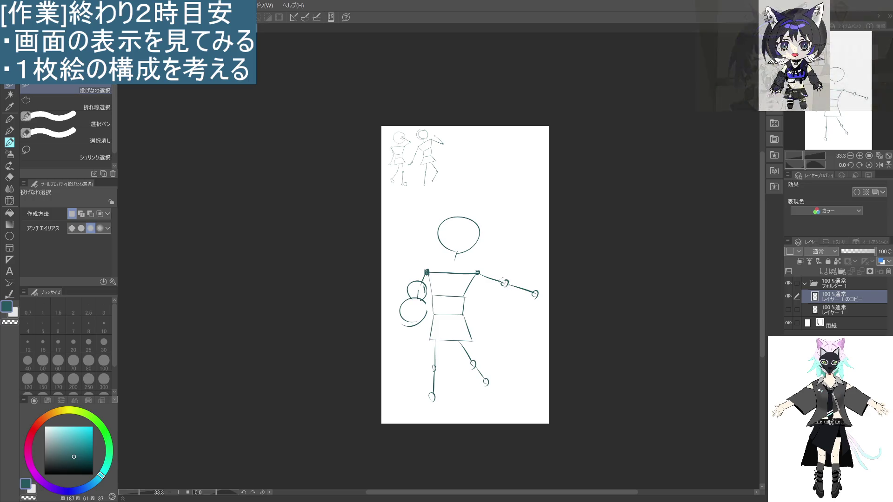
mouse_move(505, 283)
left_mouse_down()
mouse_move(537, 300)
mouse_move(484, 272)
mouse_move(502, 266)
left_mouse_up()
- Redraw the right arm as a straight horizontal line from the shoulder, then zoom out to the whole canvas
key("ctrl+d")
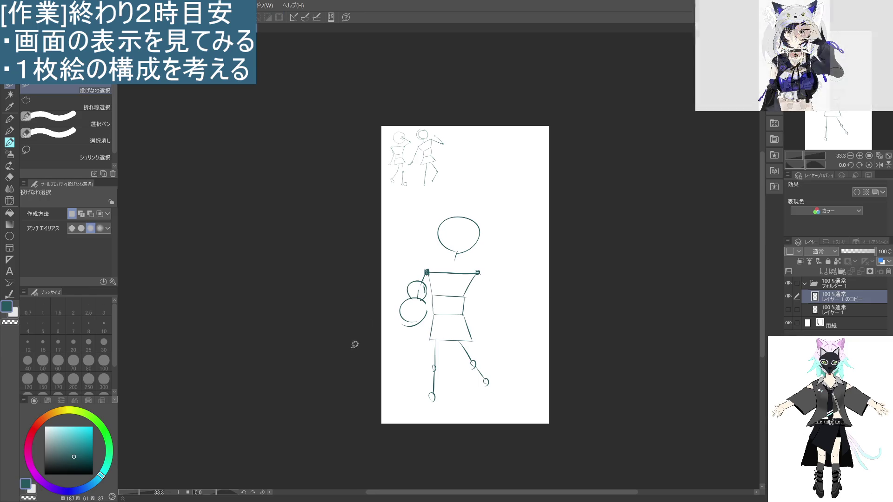
key("p")
left_click_drag(478, 273, 504, 273)
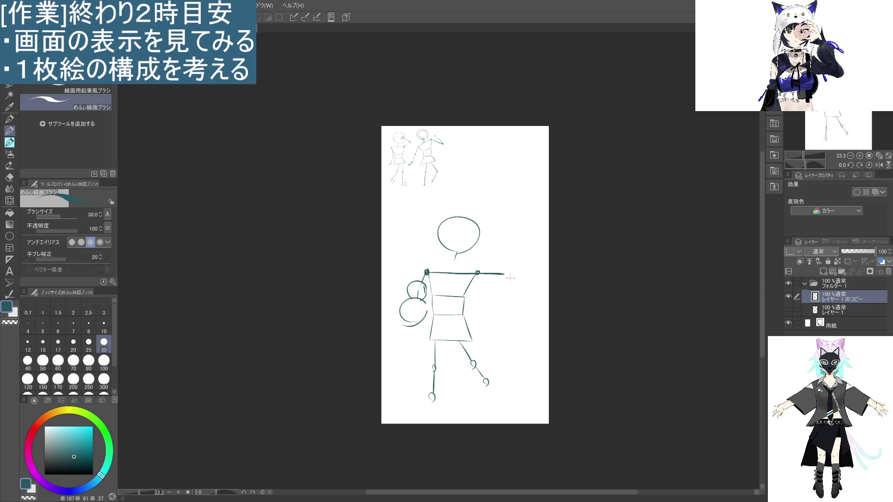
key("ctrl+z")
key("ctrl+z")
left_click_drag(478, 273, 512, 271)
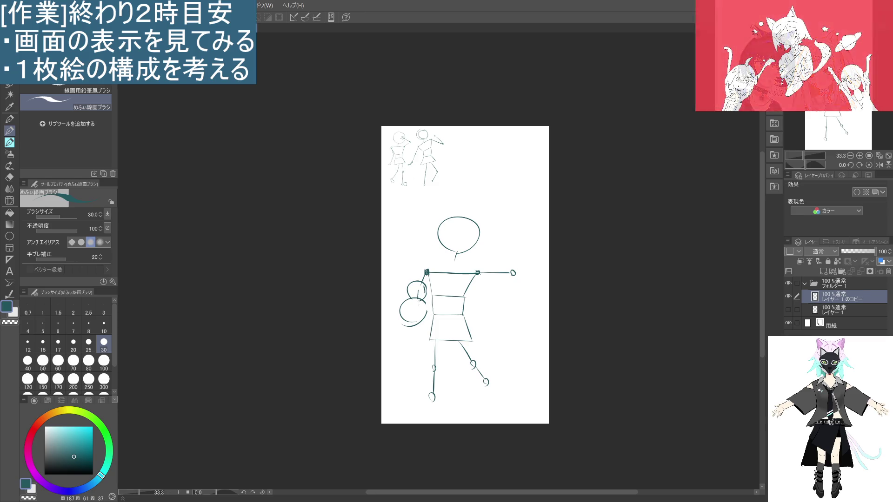
key("ctrl+minus")
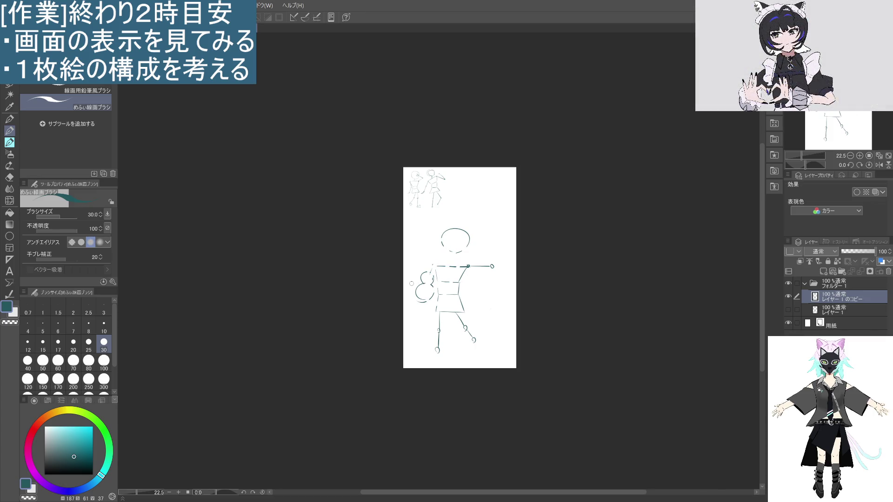
- Lasso and delete the whole large figure, deselect, and start a new head circle
key("m")
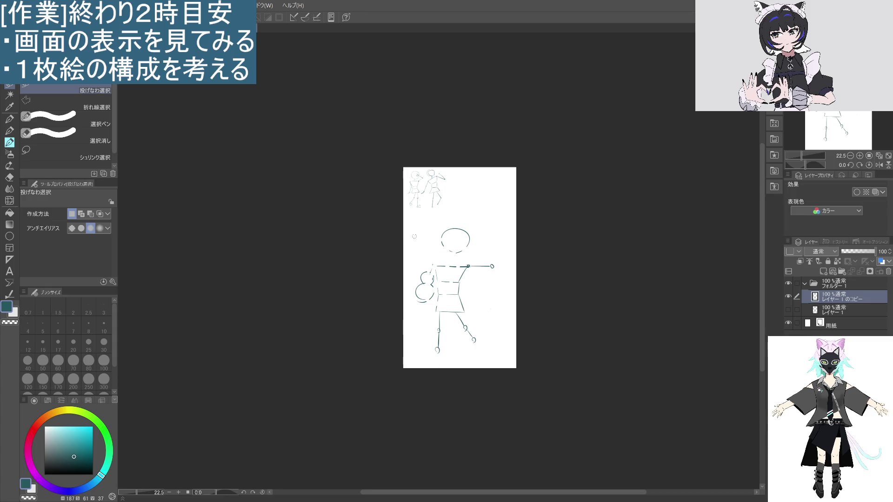
mouse_move(490, 358)
left_mouse_down()
mouse_move(439, 361)
mouse_move(548, 326)
mouse_move(437, 372)
left_mouse_up()
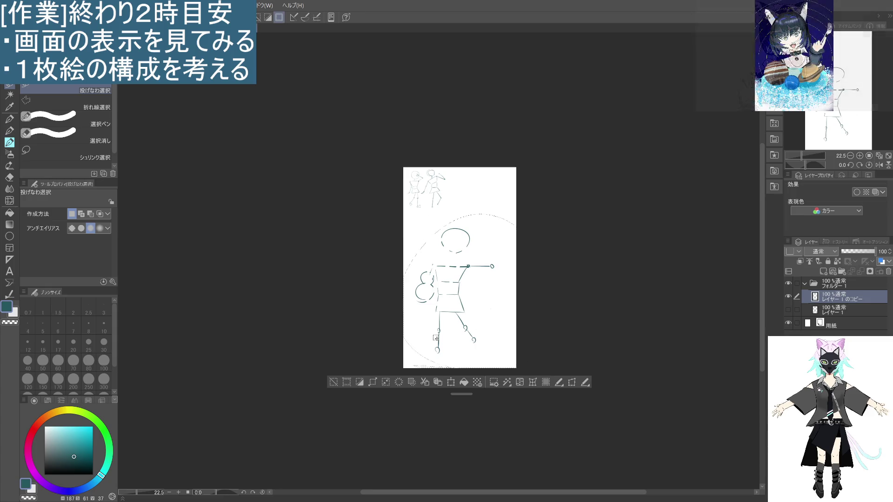
left_click(398, 381)
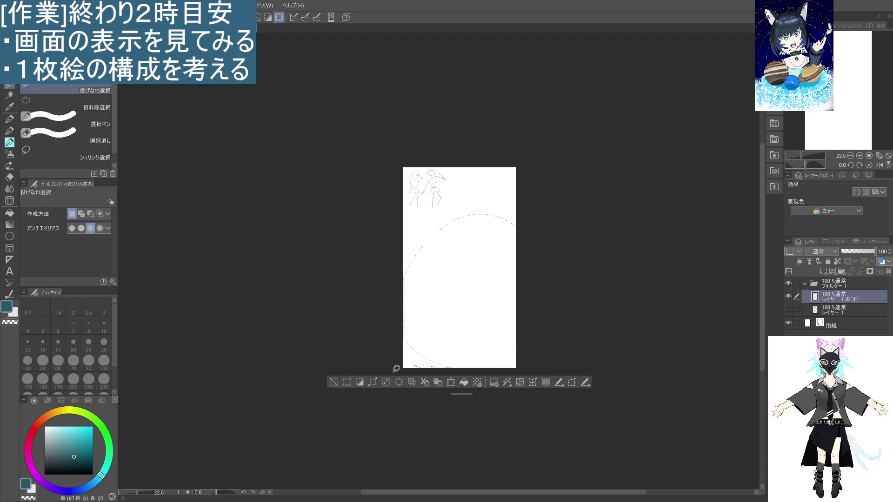
left_click(9, 131)
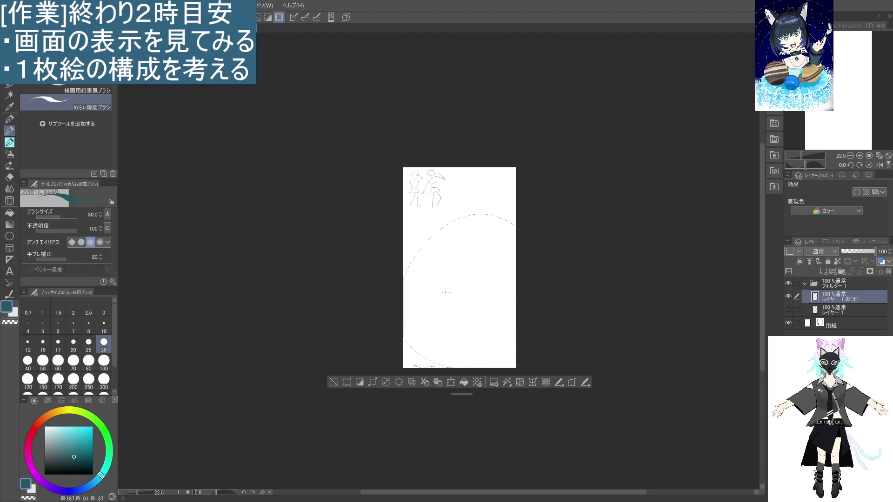
key("ctrl+d")
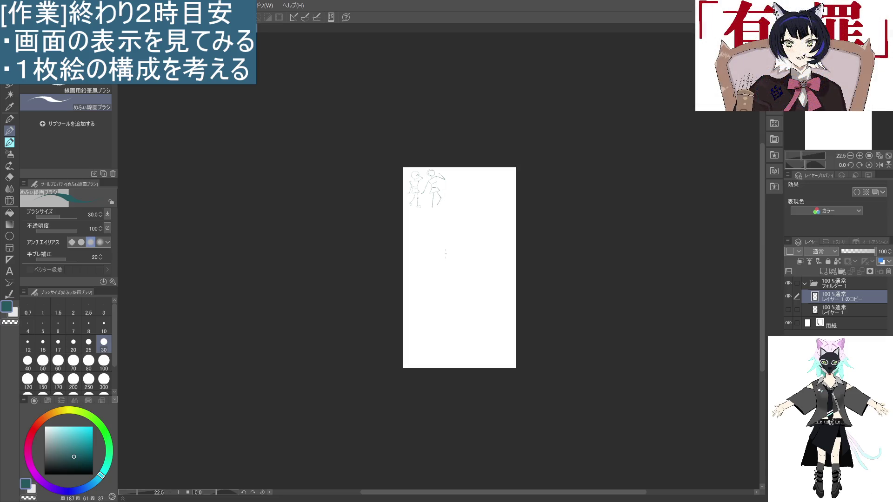
mouse_move(456, 252)
left_mouse_down()
mouse_move(470, 240)
mouse_move(457, 252)
left_mouse_up()
- Redraw the head and neck, then the shoulder line and tapered chest sides
key("ctrl+z")
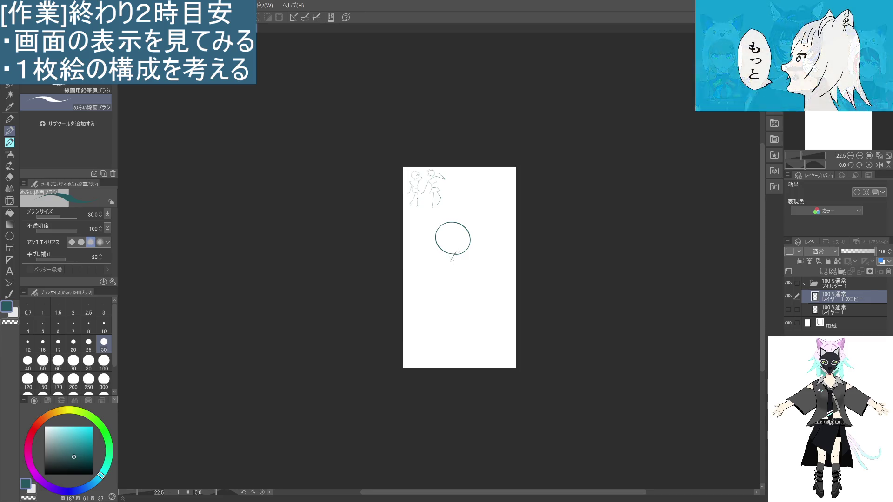
key("ctrl+z")
left_click_drag(449, 254, 445, 263)
key("ctrl+z")
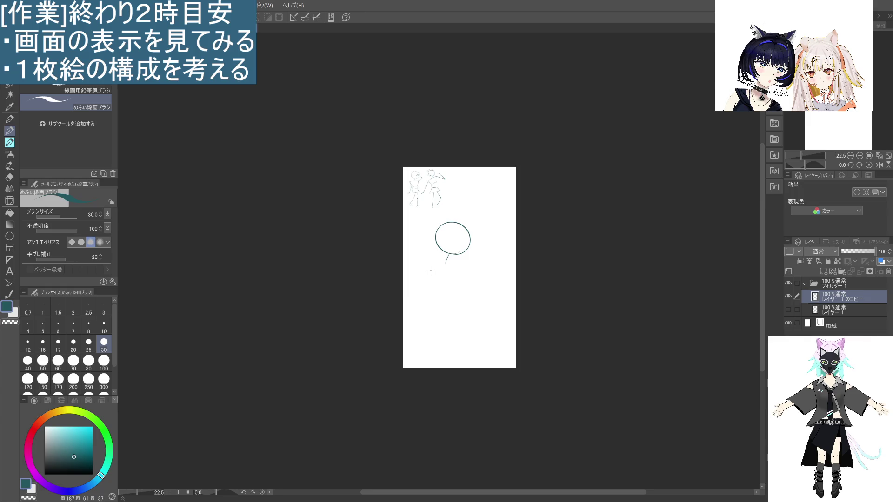
left_click_drag(428, 256, 463, 274)
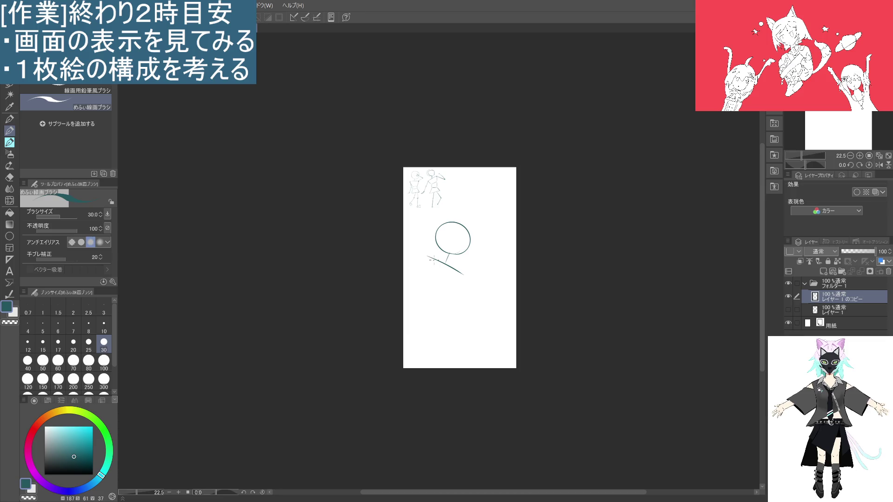
mouse_move(427, 257)
left_mouse_down()
mouse_move(428, 285)
mouse_move(453, 290)
left_mouse_up()
key("ctrl+z")
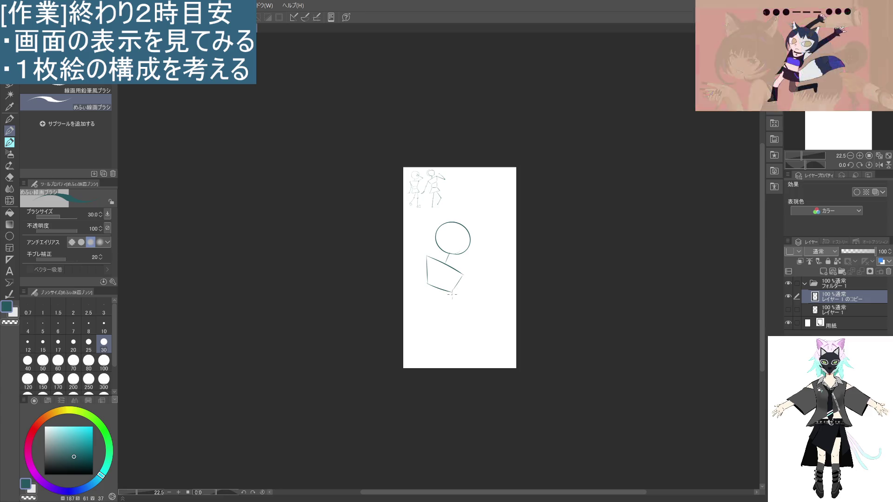
- Close the chest bottom and draw the boxy hip block beneath it
left_click_drag(452, 292, 445, 306)
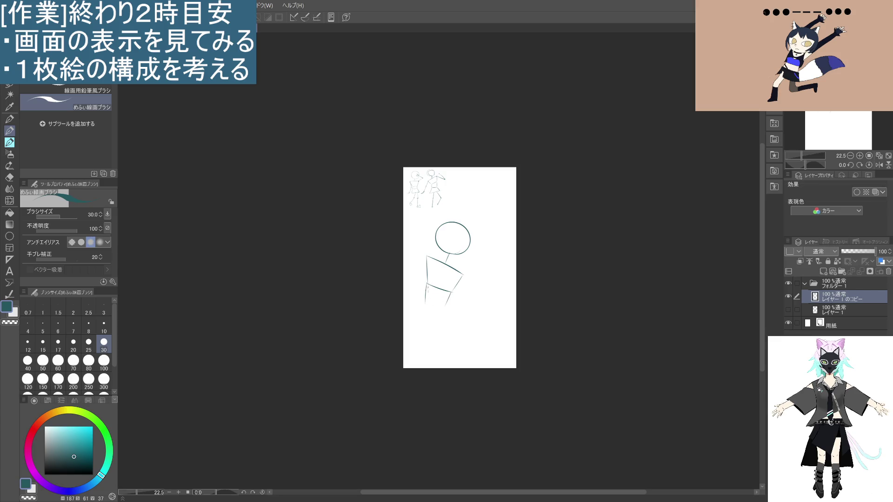
left_click_drag(426, 303, 447, 306)
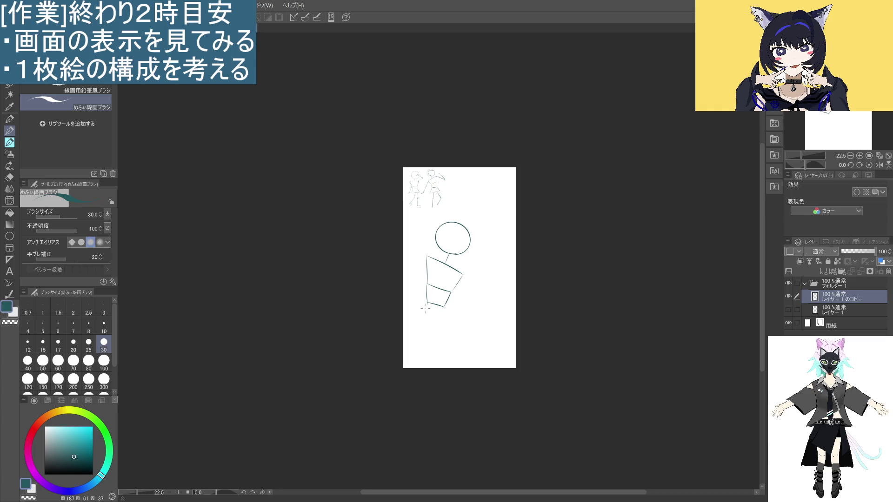
key("ctrl+z")
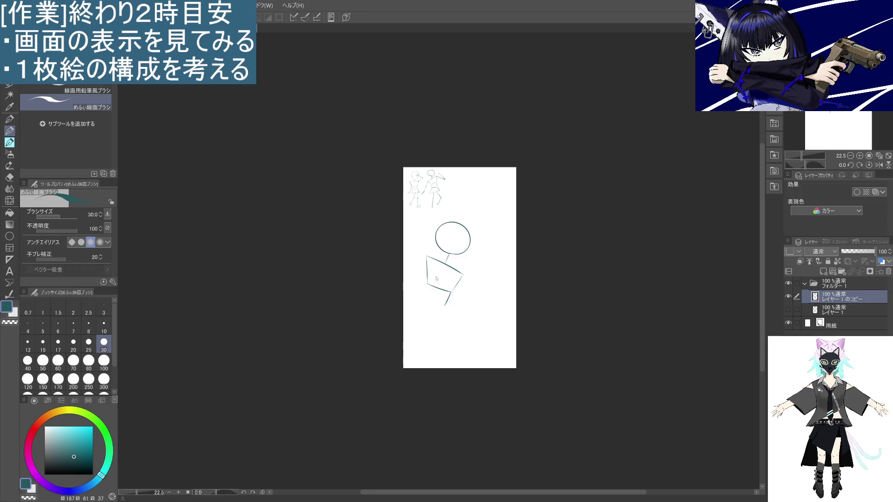
left_click_drag(427, 284, 421, 300)
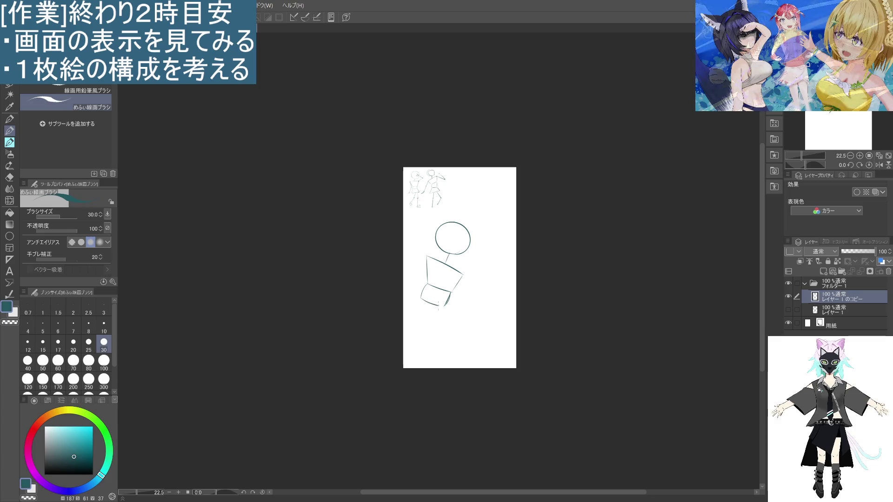
left_click_drag(421, 299, 438, 307)
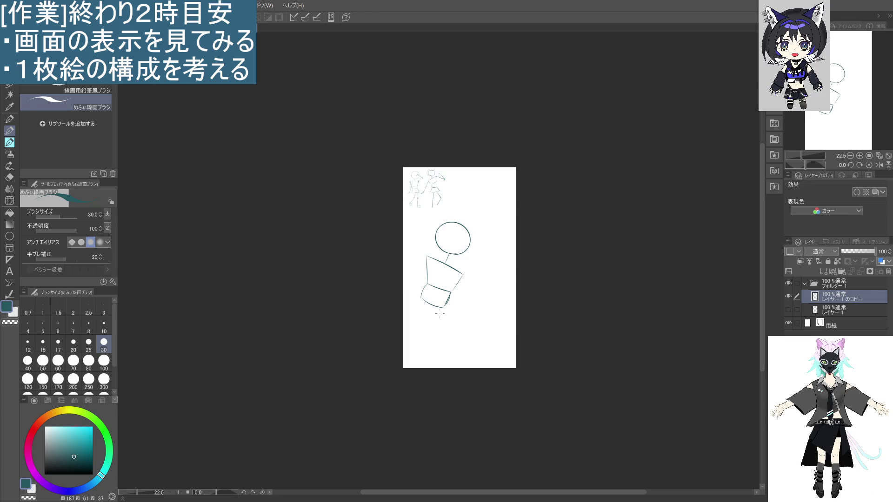
- Try several pelvis side strokes below the hip block, undoing each unwanted stroke
left_click_drag(443, 313, 439, 328)
key("ctrl+z")
mouse_move(420, 298)
left_mouse_down()
mouse_move(408, 316)
mouse_move(441, 329)
left_mouse_up()
key("ctrl+z")
key("ctrl+z")
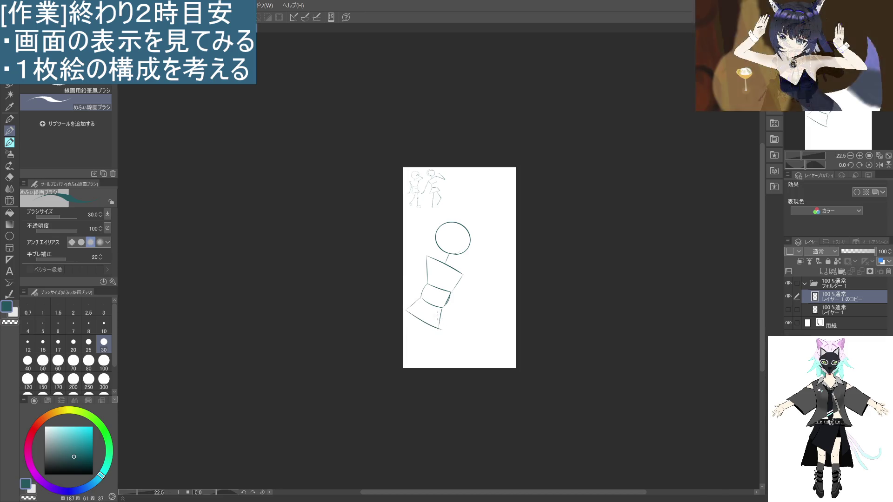
key("ctrl+z")
mouse_move(421, 297)
left_mouse_down()
mouse_move(409, 315)
mouse_move(442, 329)
mouse_move(410, 331)
left_mouse_up()
key("ctrl+z")
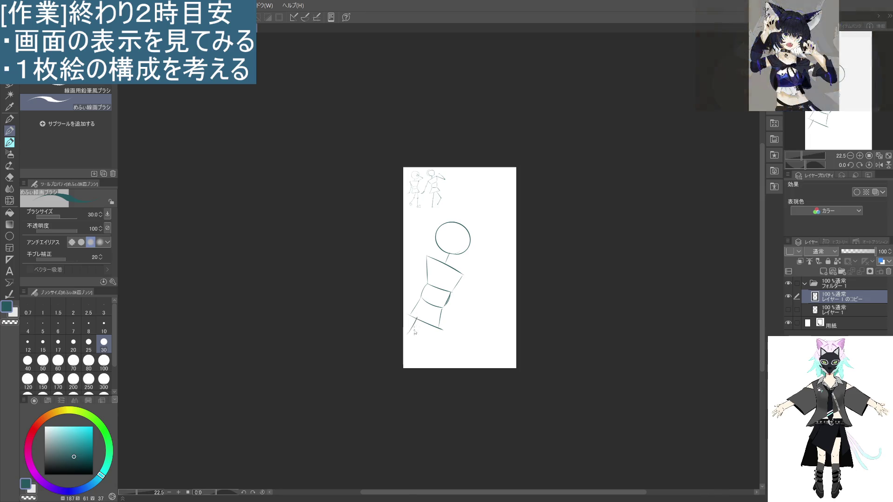
key("ctrl+z")
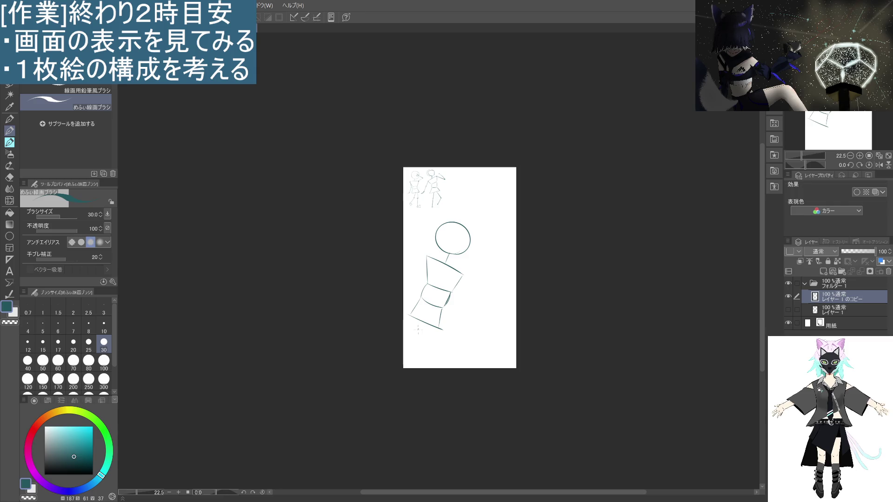
left_click(9, 84)
- Lasso the figure, shift it slightly right, and deselect
mouse_move(433, 327)
left_mouse_down()
mouse_move(405, 296)
mouse_move(486, 223)
mouse_move(428, 336)
left_mouse_up()
left_click_drag(456, 309, 473, 308)
left_click(344, 352)
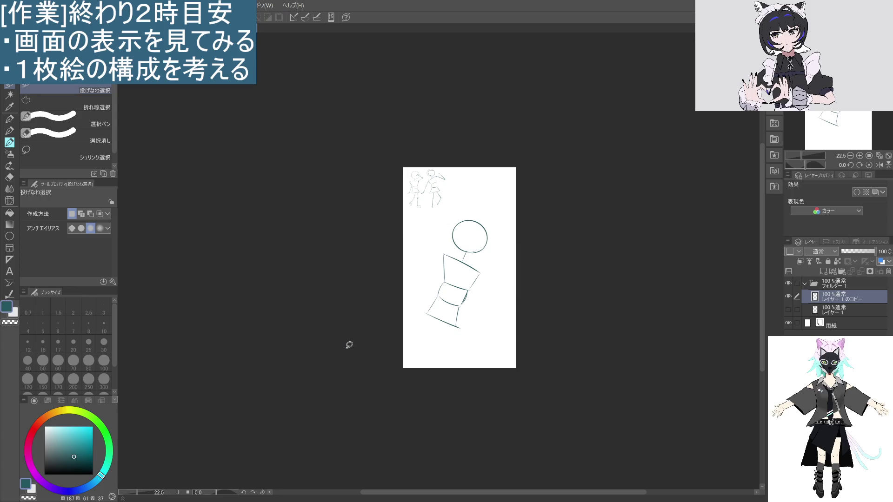
key("p")
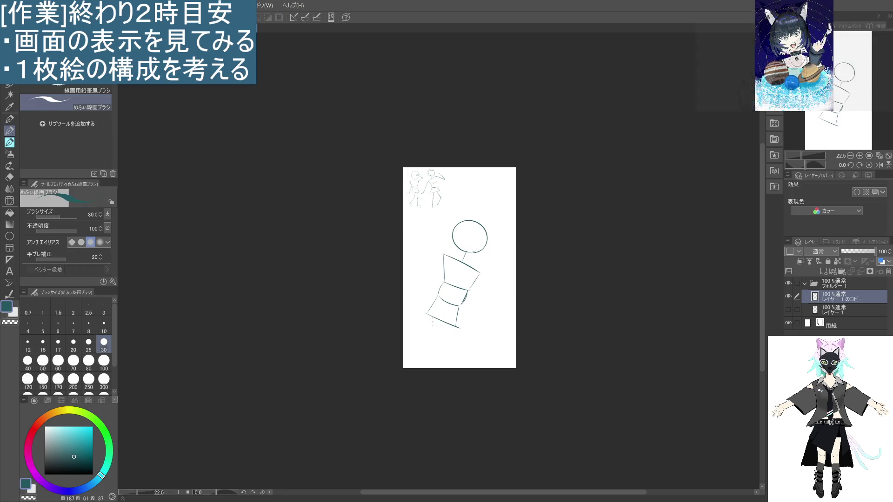
- Draw the first leg down-left from the hip as a thigh and lower leg
left_click_drag(434, 320, 419, 347)
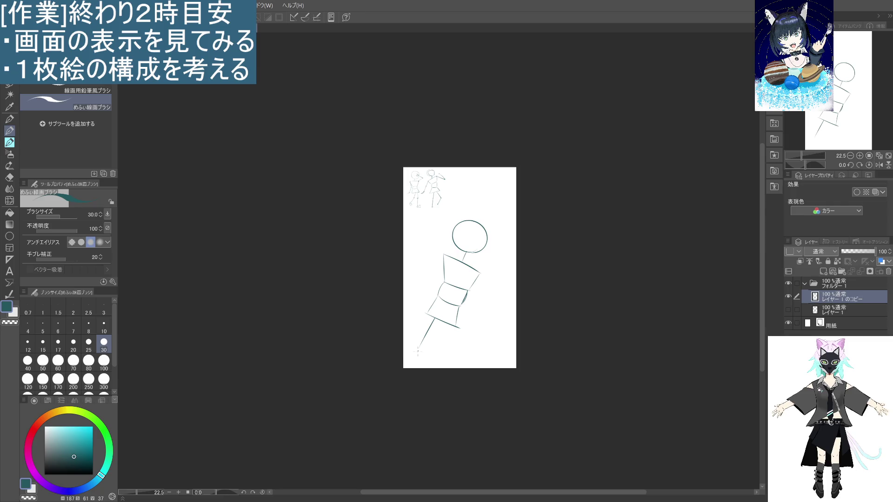
key("ctrl+z")
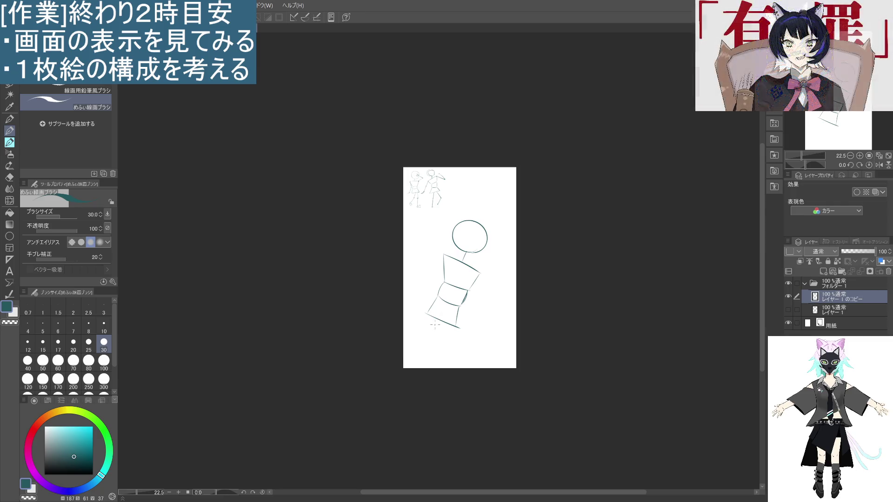
left_click_drag(436, 321, 421, 348)
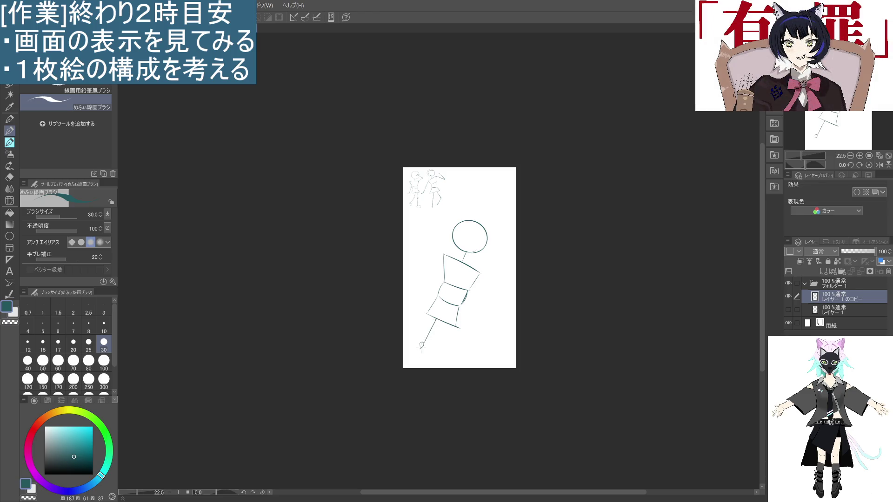
left_click_drag(421, 348, 409, 365)
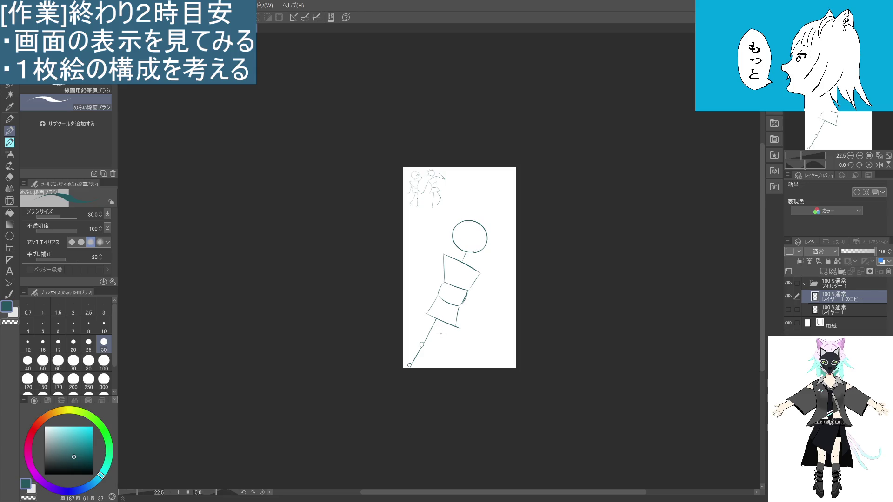
- Draw the second leg with a joint circle and small foot, redoing stray strokes
mouse_move(445, 323)
left_mouse_down()
mouse_move(456, 345)
mouse_move(432, 364)
left_mouse_up()
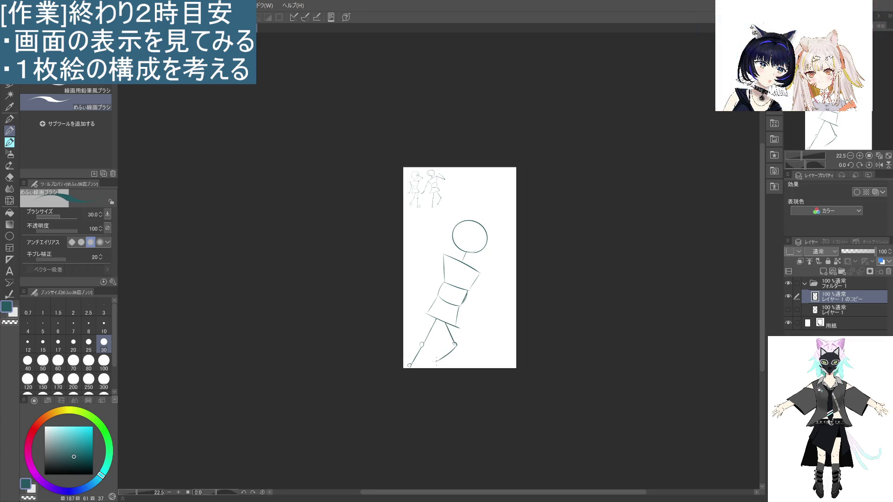
key("ctrl+z")
key("ctrl+z")
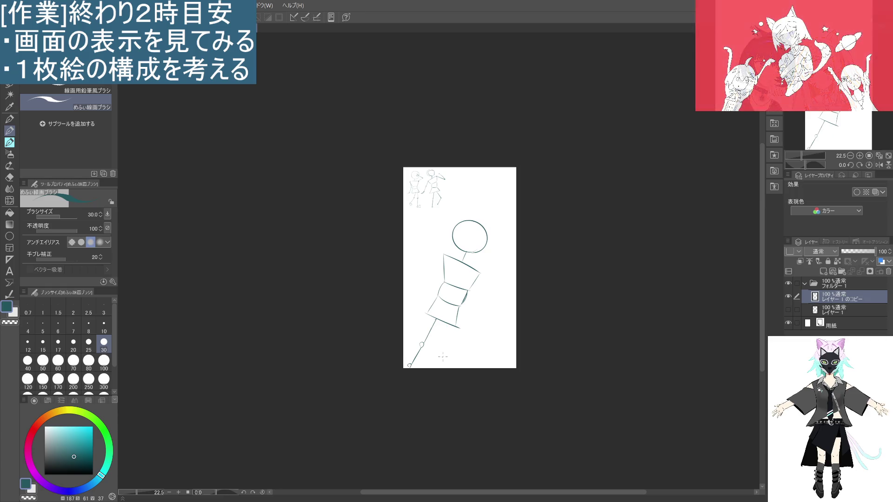
mouse_move(435, 319)
left_mouse_down()
mouse_move(450, 350)
mouse_move(404, 355)
left_mouse_up()
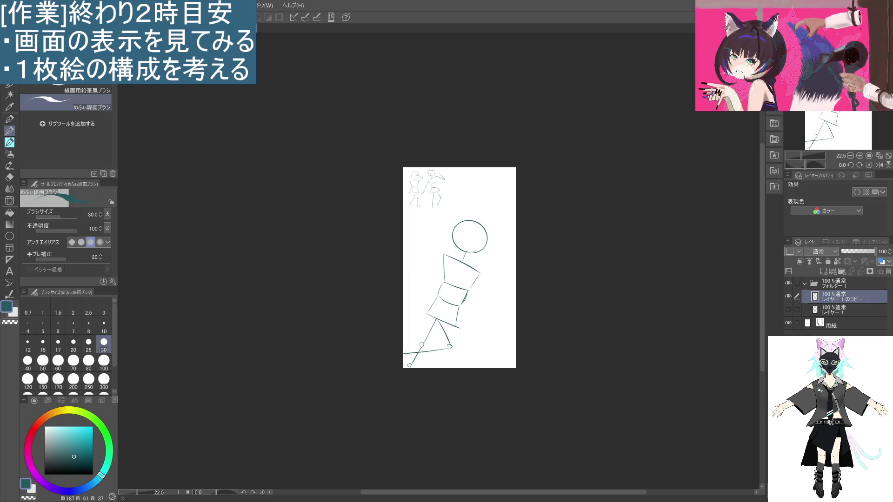
key("ctrl+z")
mouse_move(449, 346)
left_mouse_down()
mouse_move(437, 365)
mouse_move(444, 360)
left_mouse_up()
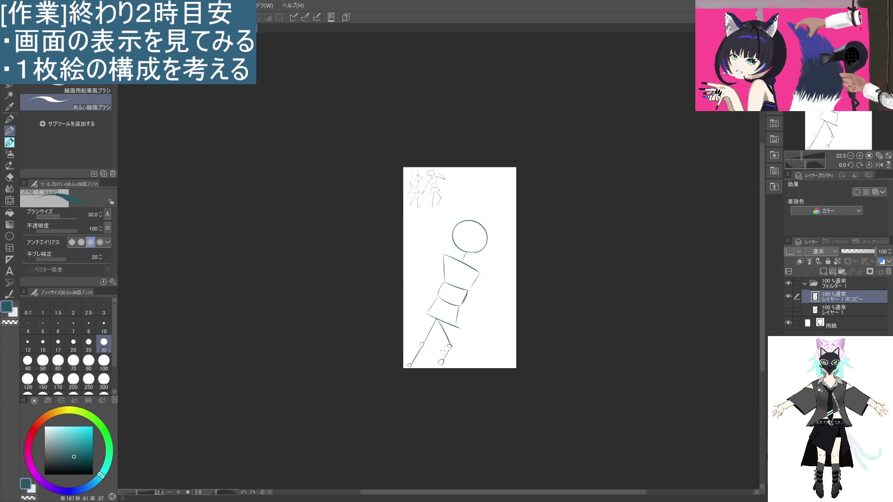
left_click_drag(443, 258, 455, 296)
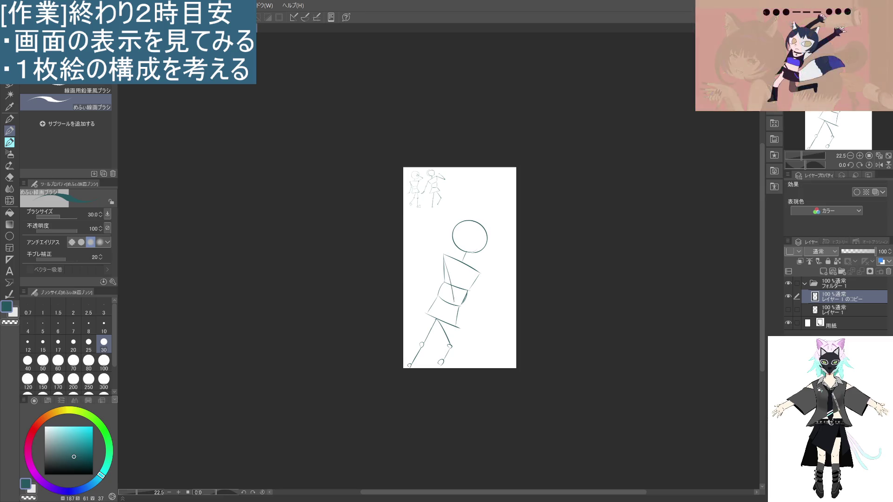
- Sketch a left shoulder joint with upper arm and forearm, then undo the arm strokes
key("ctrl+z")
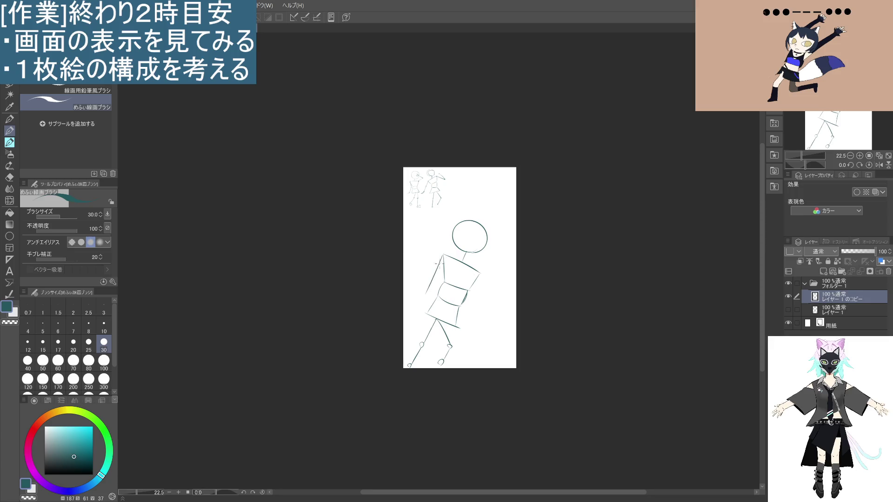
left_click_drag(442, 254, 406, 289)
key("ctrl+z")
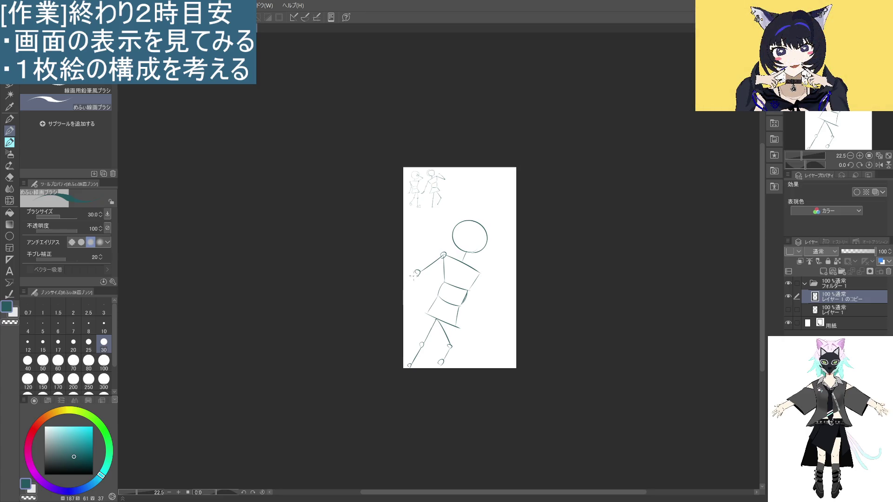
left_click_drag(416, 276, 395, 292)
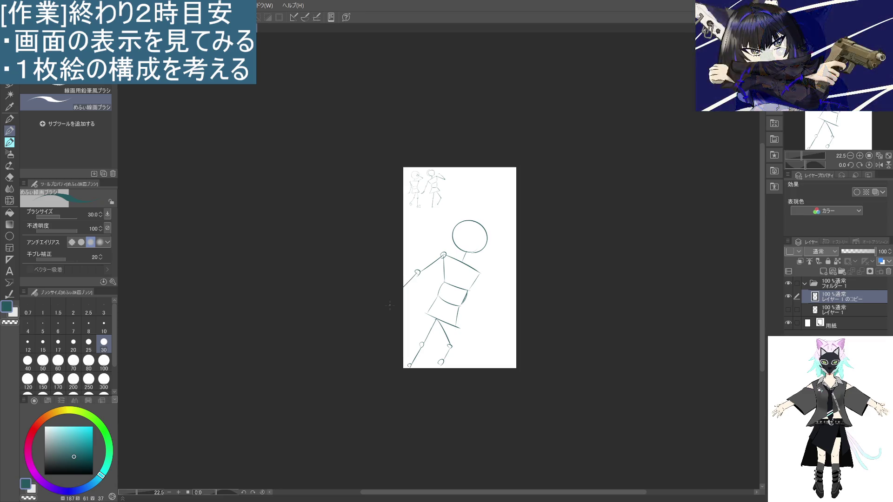
key("ctrl+z")
key("ctrl+z")
key("ctrl+z")
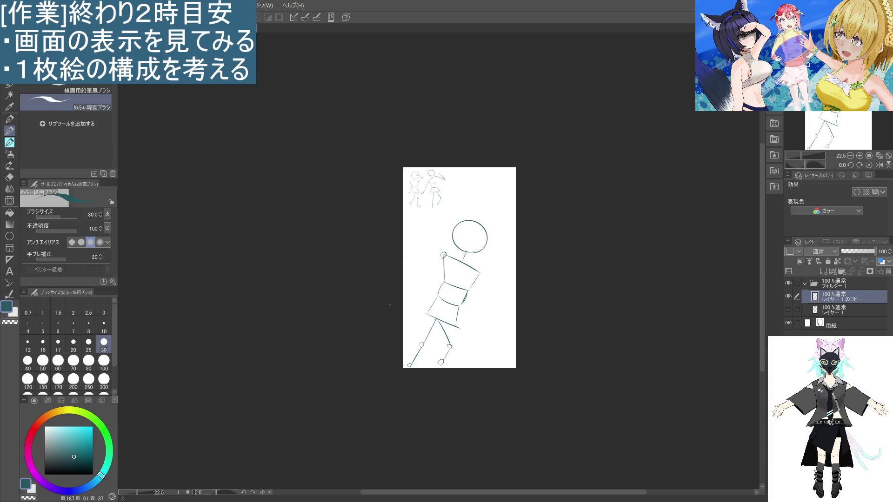
- Lasso the head and torso, rotate them counter-clockwise with Ctrl+T, and deselect
key("m")
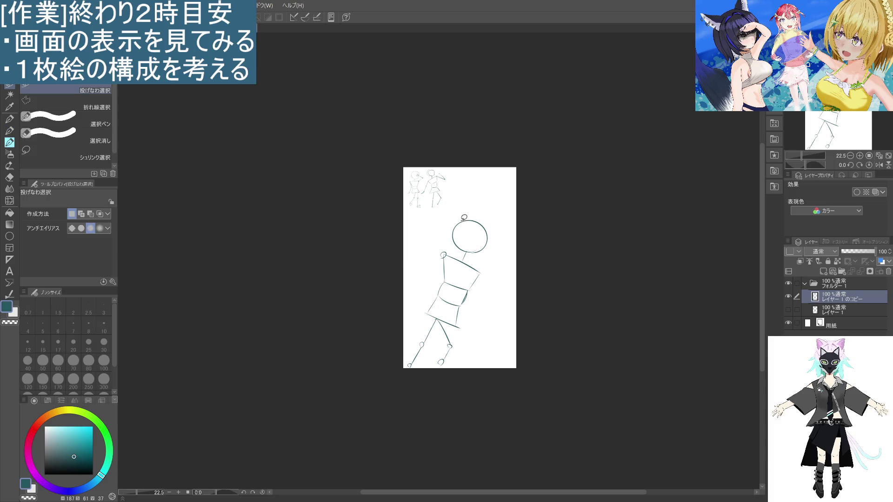
key("ctrl+a")
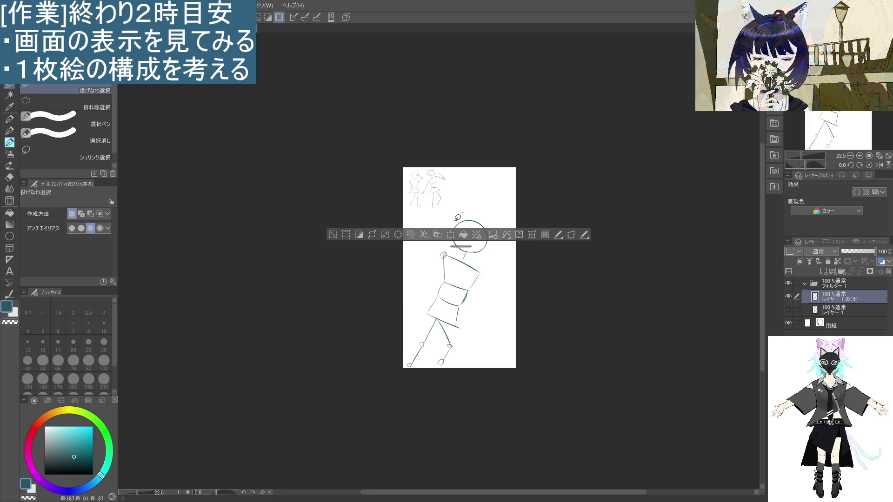
mouse_move(466, 210)
left_mouse_down()
mouse_move(420, 286)
mouse_move(437, 319)
mouse_move(486, 279)
mouse_move(467, 210)
left_mouse_up()
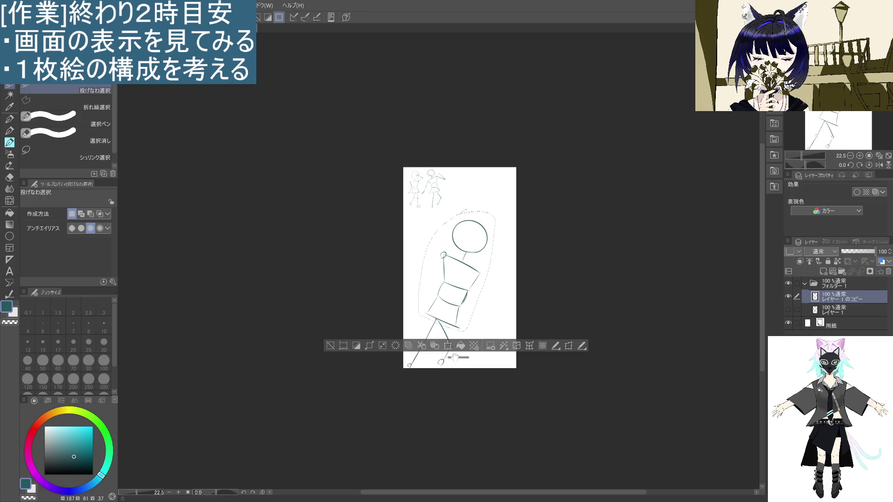
key("ctrl+t")
mouse_move(542, 321)
left_mouse_down()
mouse_move(562, 295)
mouse_move(484, 321)
left_mouse_up()
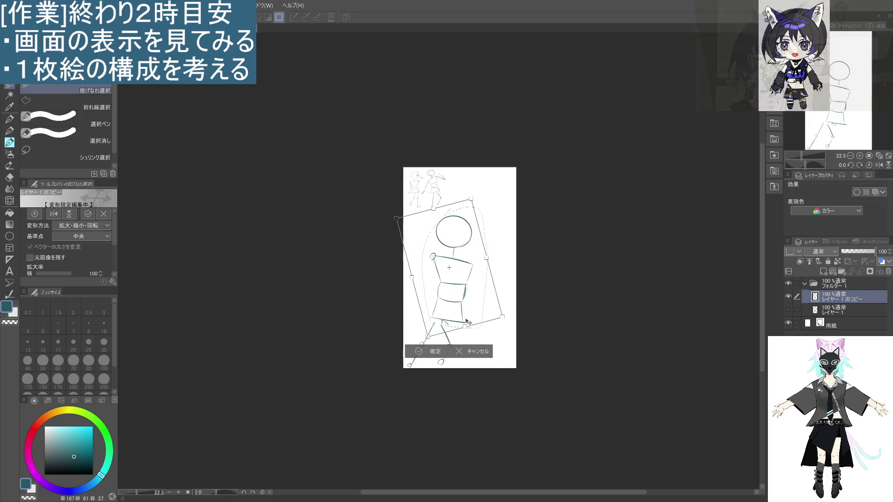
left_click(438, 352)
key("ctrl+d")
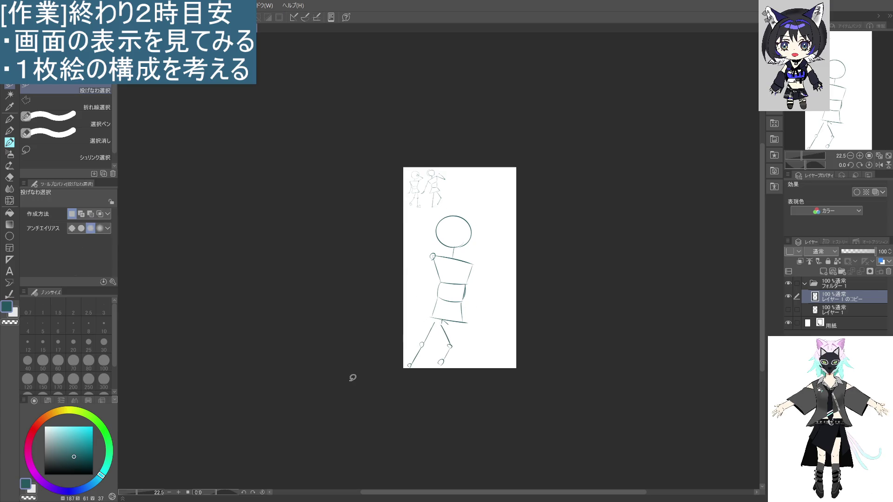
left_click(10, 130)
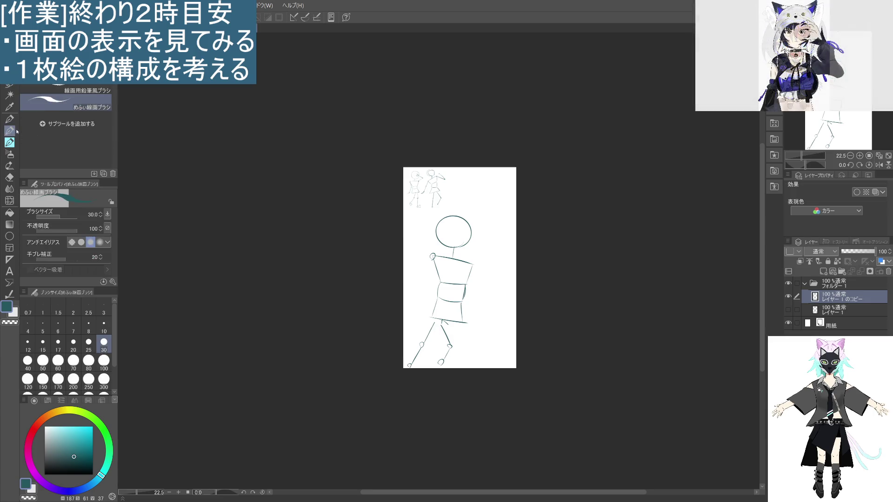
- Erase both old legs and draw a single leg line ending in a foot circle
mouse_move(438, 321)
left_mouse_down()
mouse_move(451, 347)
mouse_move(443, 362)
left_mouse_up()
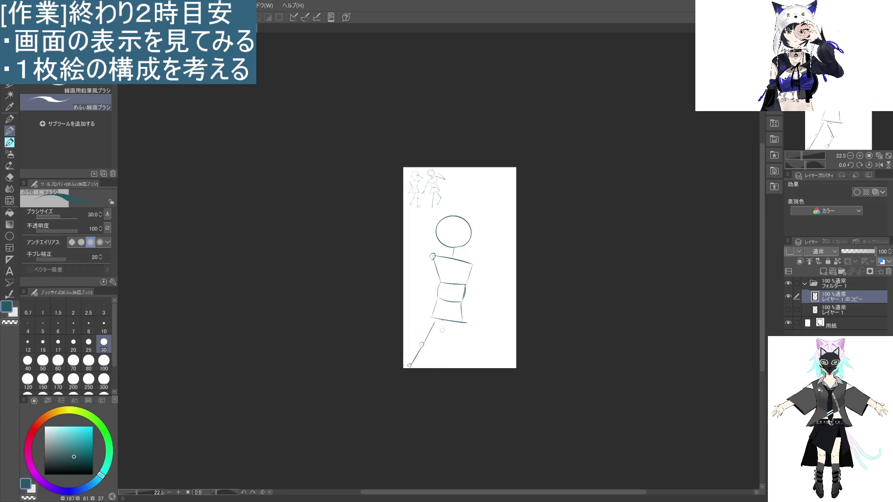
left_click_drag(434, 326, 409, 366)
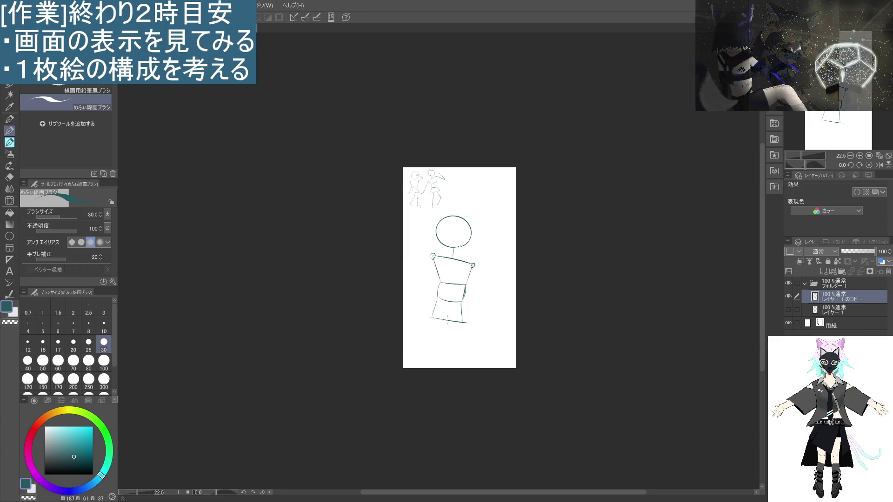
left_click_drag(450, 322, 442, 343)
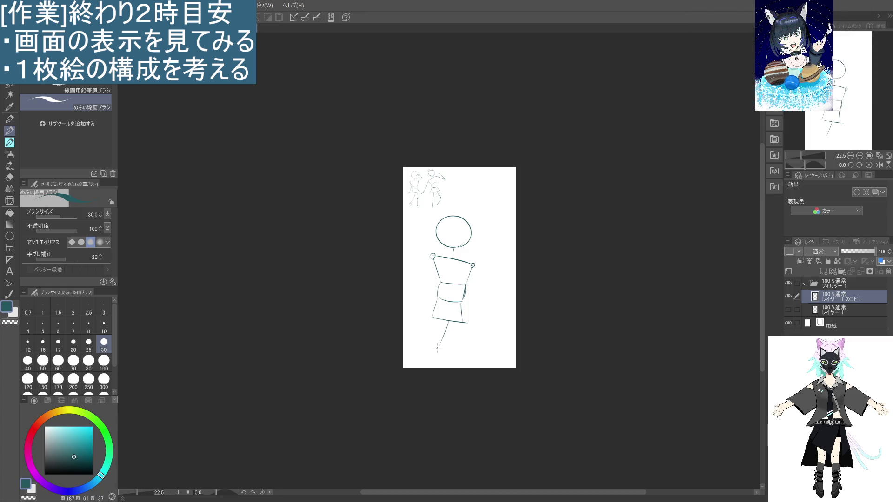
left_click_drag(437, 346, 436, 347)
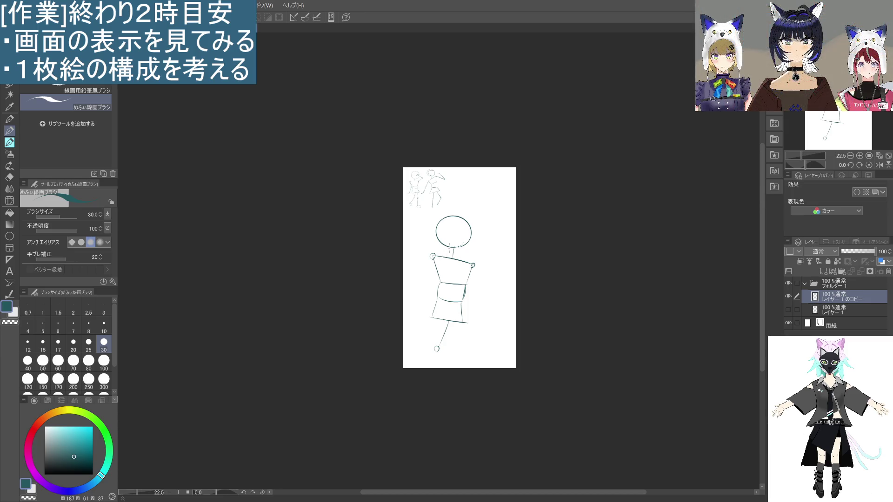
- Redraw the torso's left edge and draw the left upper arm from the shoulder
mouse_move(432, 256)
left_mouse_down()
mouse_move(442, 258)
mouse_move(439, 272)
mouse_move(447, 257)
left_mouse_up()
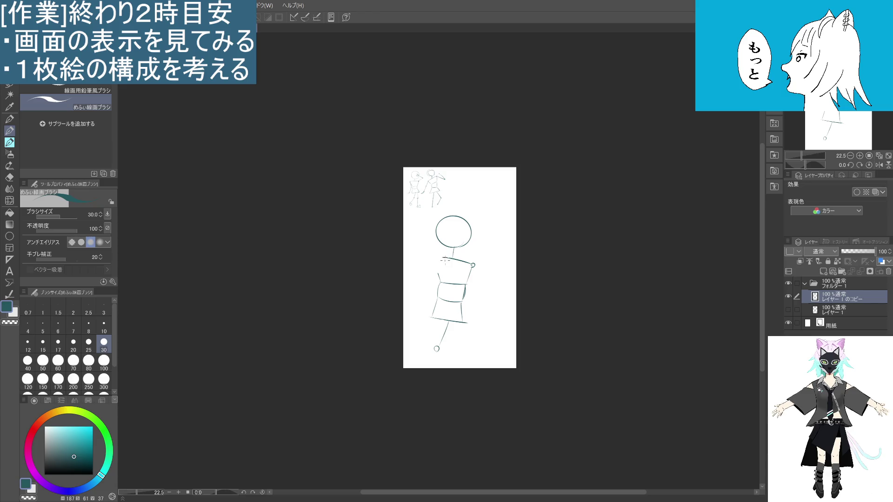
left_click_drag(441, 257, 439, 276)
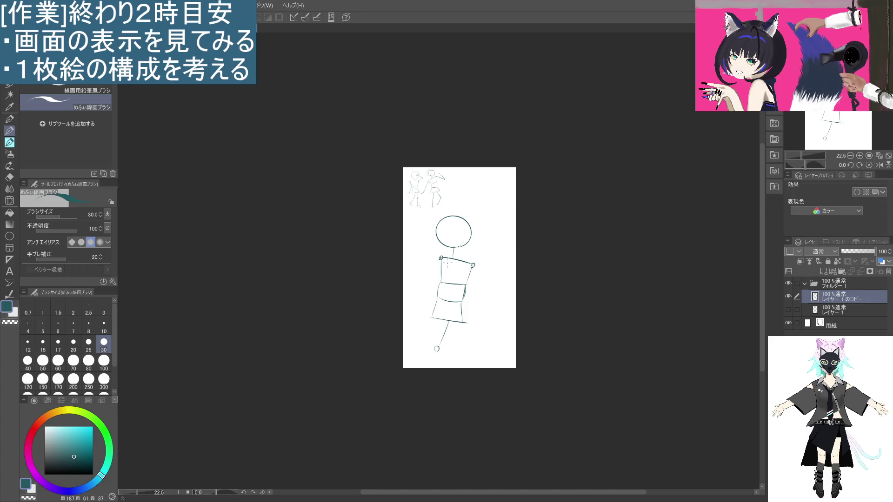
left_click_drag(440, 257, 430, 287)
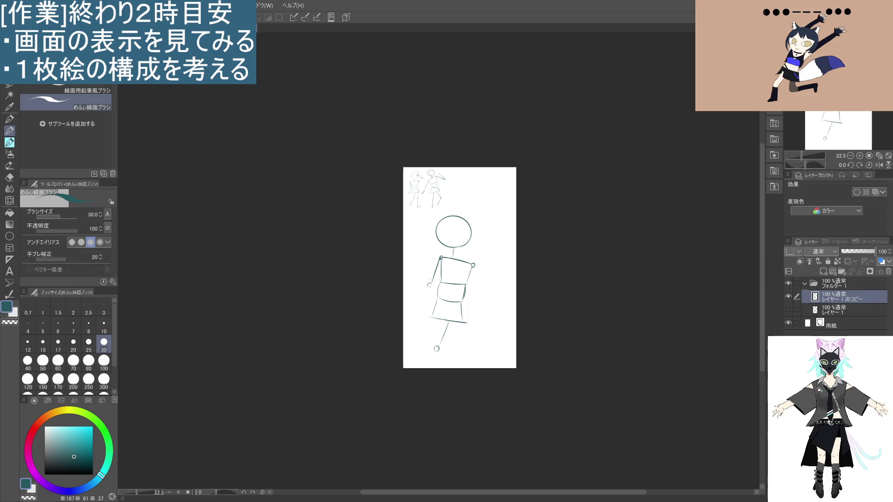
- Draw the left forearm, then replace the old leg with a new leg ending in a foot circle
left_click_drag(429, 285, 415, 311)
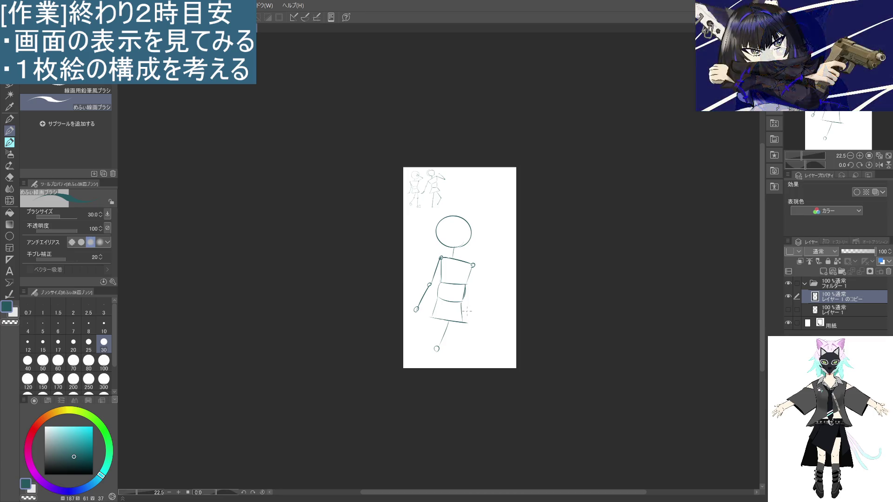
left_click_drag(439, 344, 447, 328)
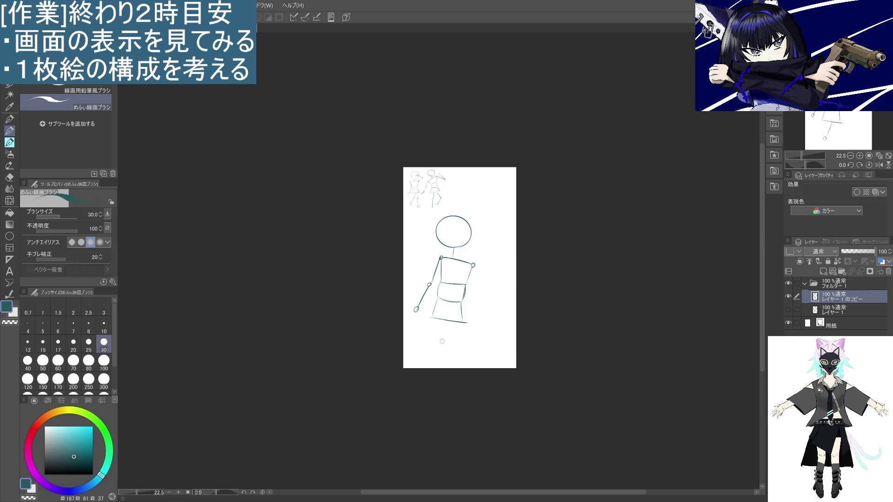
left_click_drag(450, 322, 420, 362)
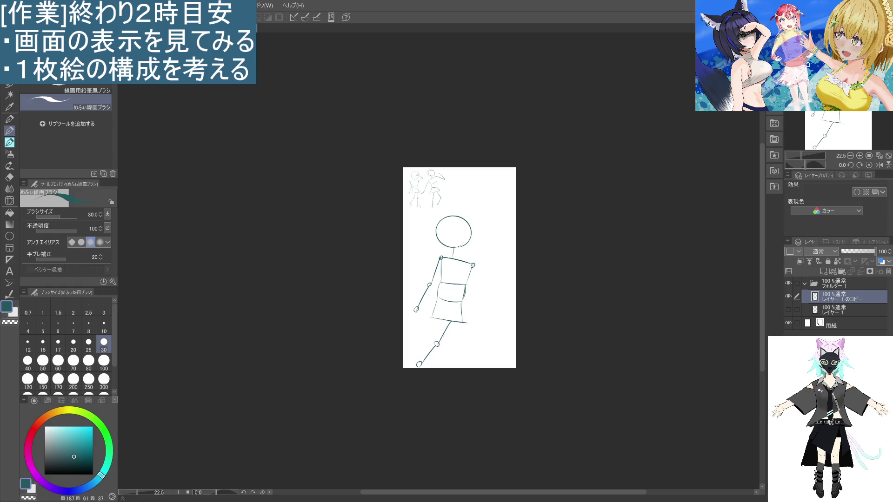
- Draw a second leg with a knee circle and a shin angling down-left
left_click_drag(451, 322, 447, 343)
left_click_drag(447, 345, 445, 364)
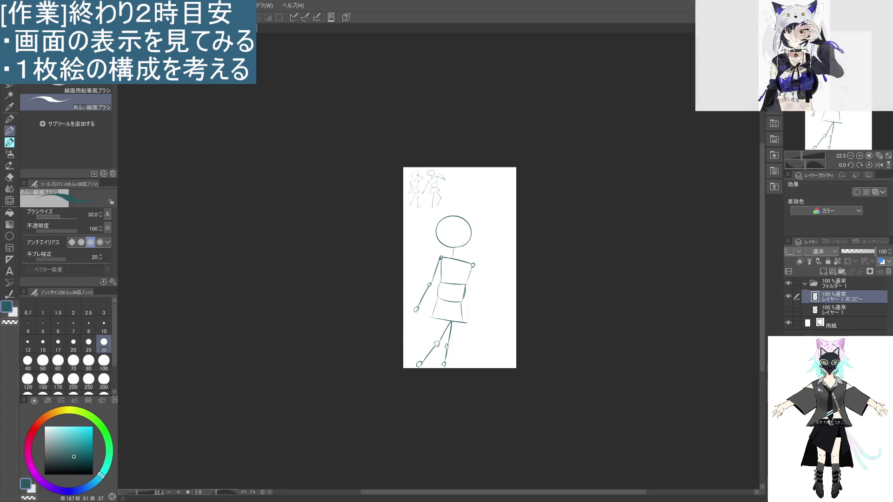
key("ctrl+z")
key("ctrl+z")
key("ctrl+z")
key("ctrl+z")
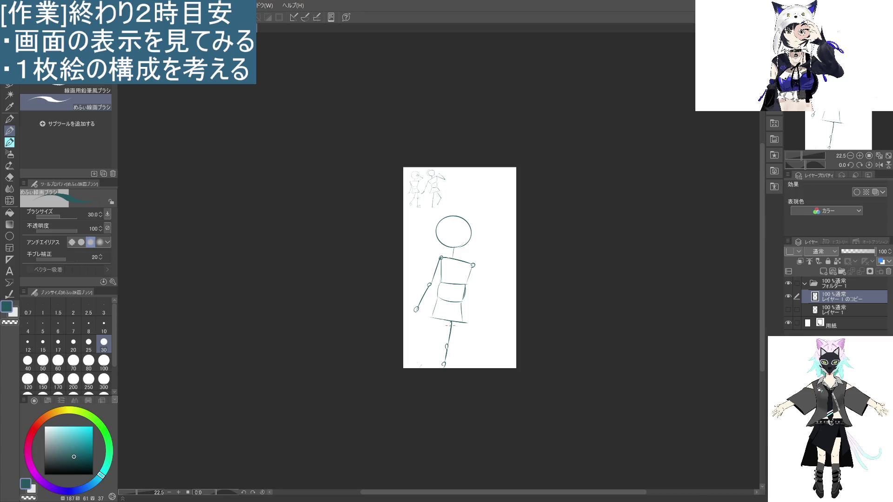
left_click_drag(444, 344, 417, 362)
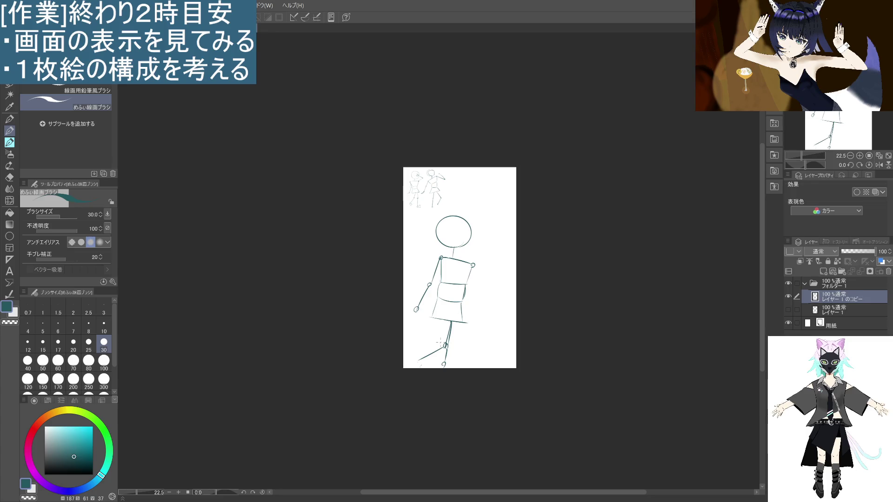
key("ctrl+z")
left_click_drag(444, 347, 423, 364)
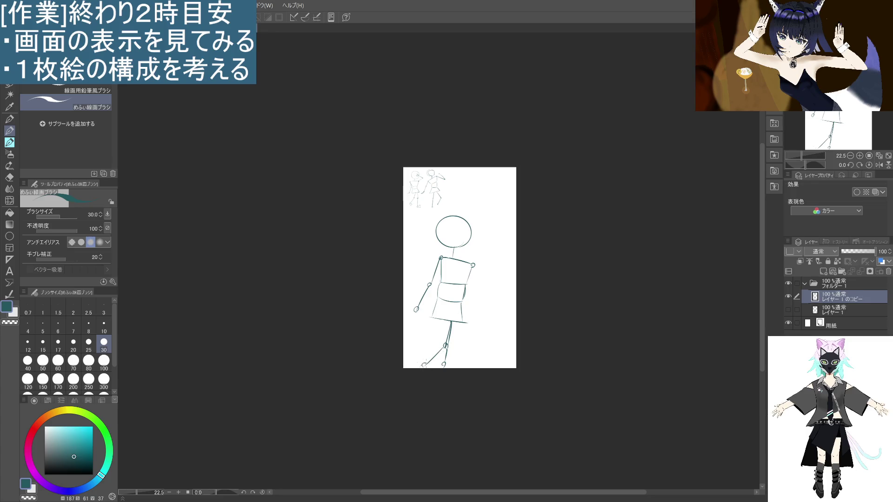
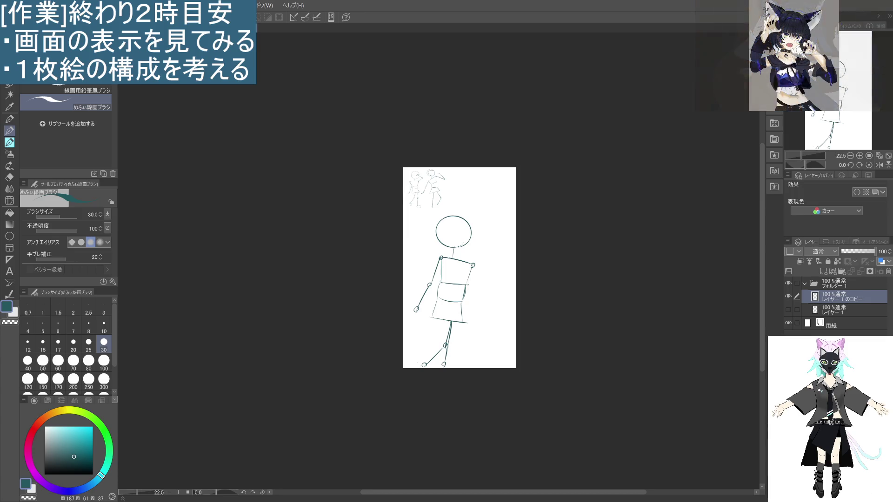
- Erase the old figure's legs and torso, lasso-delete the rest, and start a new round head
left_click_drag(443, 365, 465, 302)
mouse_move(435, 297)
left_mouse_down()
mouse_move(440, 305)
mouse_move(409, 279)
mouse_move(497, 222)
mouse_move(466, 342)
left_mouse_up()
key("m")
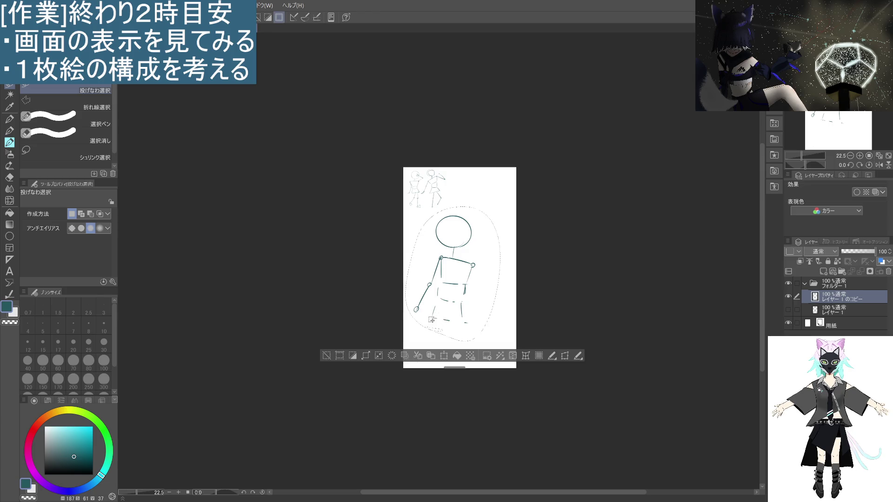
left_click(404, 355)
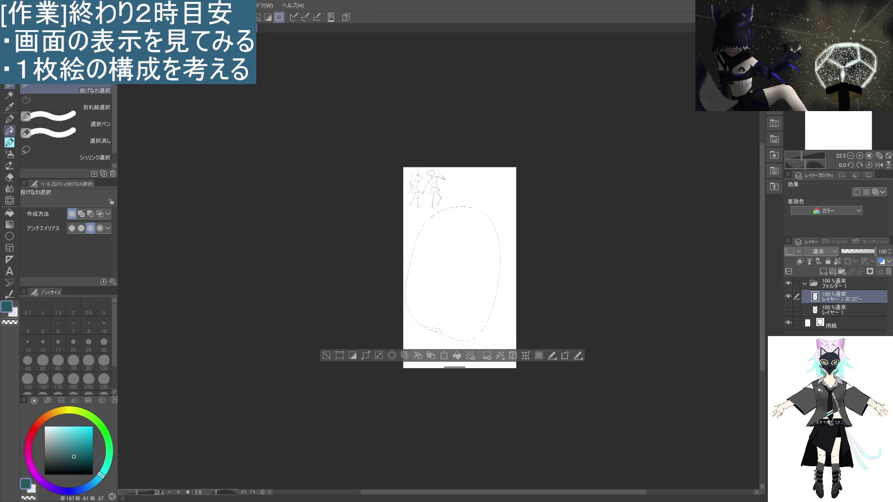
key("p")
key("ctrl+d")
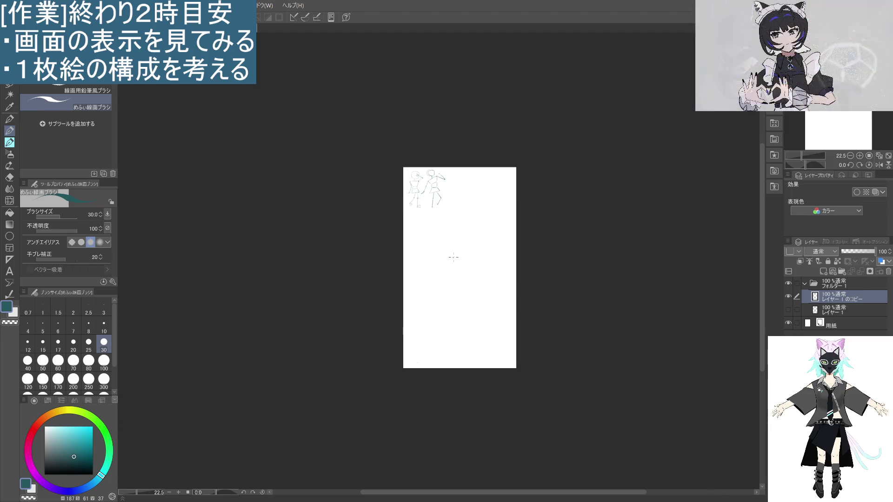
mouse_move(454, 241)
left_mouse_down()
mouse_move(470, 230)
mouse_move(460, 247)
left_mouse_up()
- Sketch the shoulder line, torso box and hip block beneath the head, redoing stray strokes
key("ctrl+z")
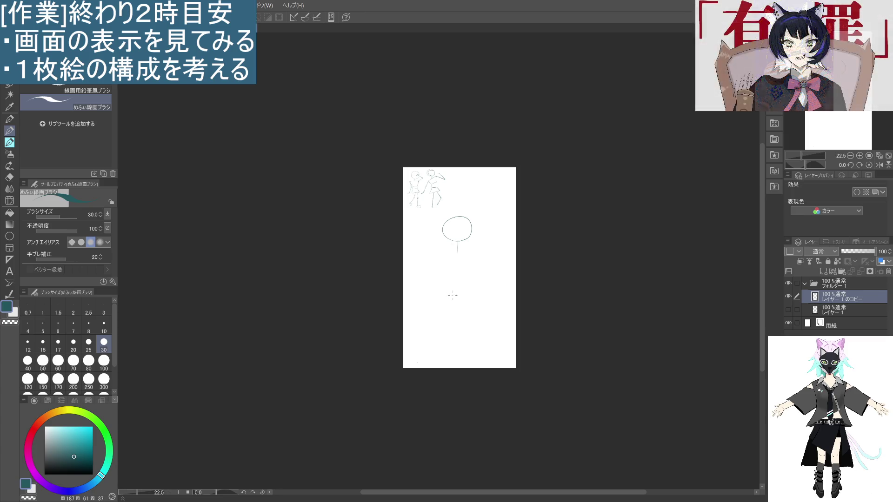
mouse_move(437, 254)
left_mouse_down()
mouse_move(483, 250)
mouse_move(447, 274)
mouse_move(478, 278)
mouse_move(452, 297)
mouse_move(470, 300)
left_mouse_up()
key("ctrl+z")
key("ctrl+z")
key("ctrl+z")
left_click_drag(473, 279, 473, 286)
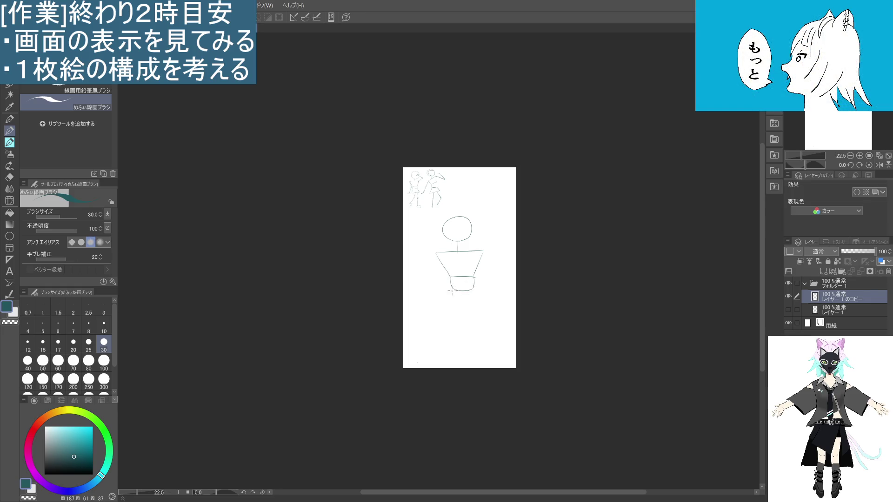
key("ctrl+z")
mouse_move(452, 289)
left_mouse_down()
mouse_move(449, 306)
mouse_move(478, 306)
left_mouse_up()
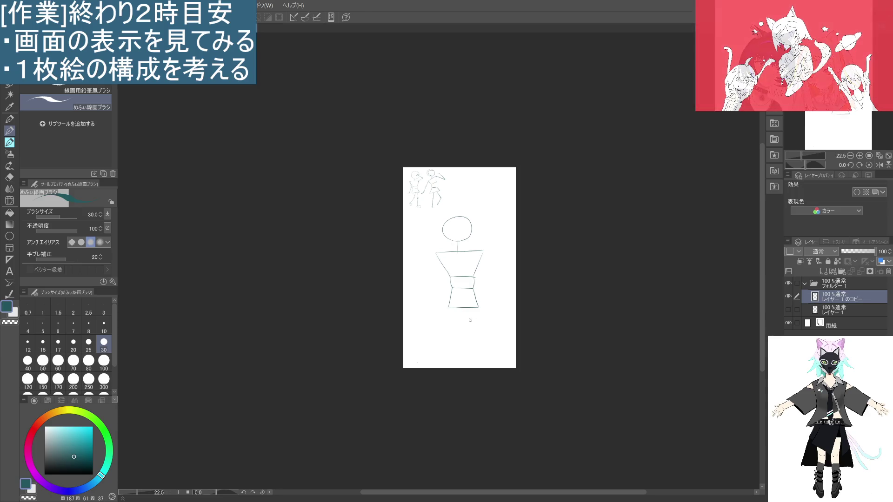
- Draw the crossed legs down from the hips to the feet
left_click_drag(459, 309, 467, 325)
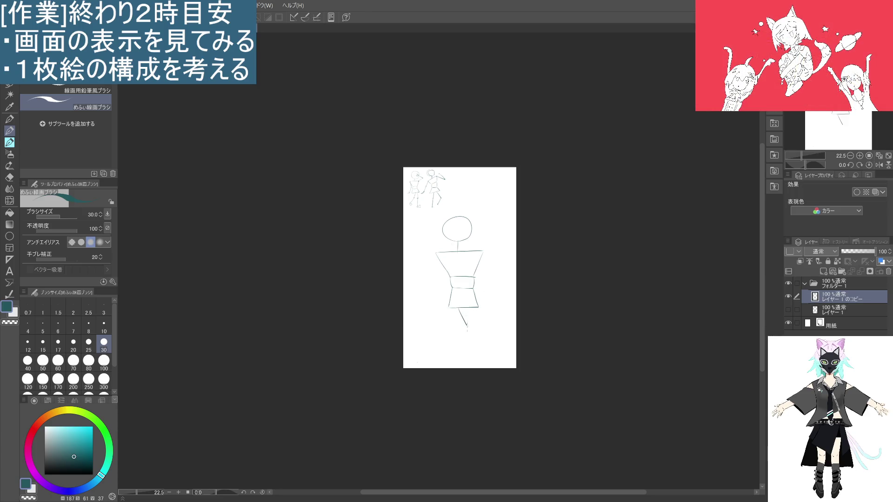
key("ctrl+z")
left_click_drag(459, 309, 465, 331)
key("ctrl+z")
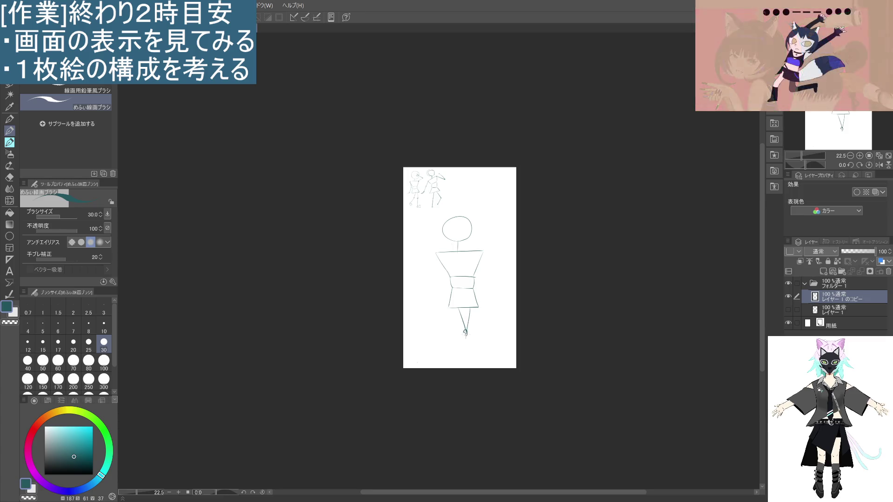
mouse_move(465, 335)
left_mouse_down()
mouse_move(462, 358)
mouse_move(483, 357)
left_mouse_up()
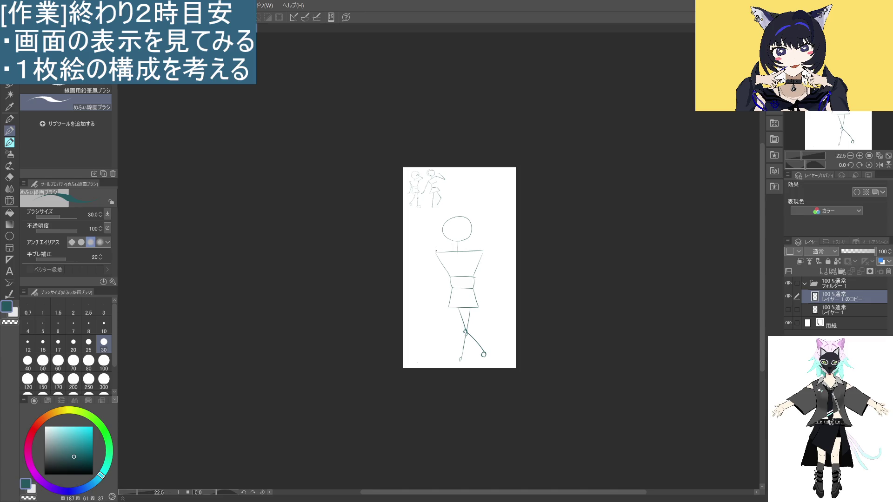
- Draw a shoulder joint and the right forearm reaching outward, undoing failed angled strokes
left_click_drag(483, 251, 483, 252)
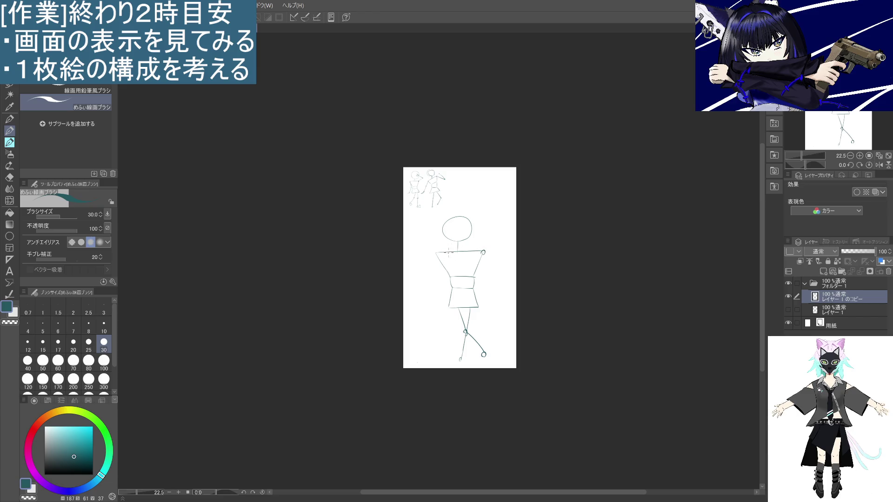
left_click_drag(443, 251, 450, 277)
key("ctrl+z")
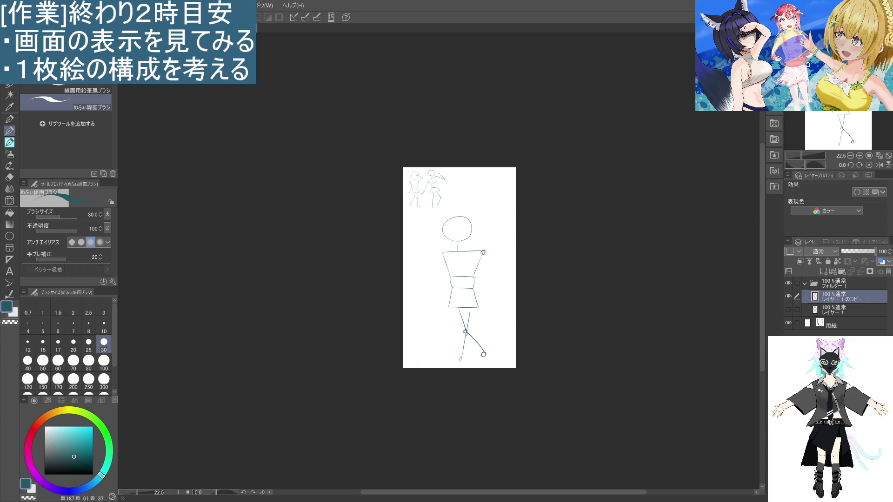
left_click_drag(484, 252, 512, 246)
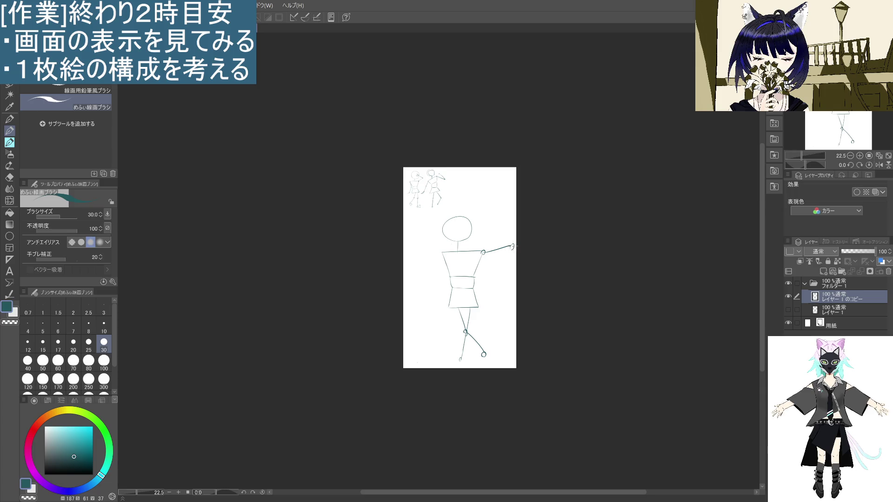
left_click_drag(512, 245, 486, 226)
key("ctrl+z")
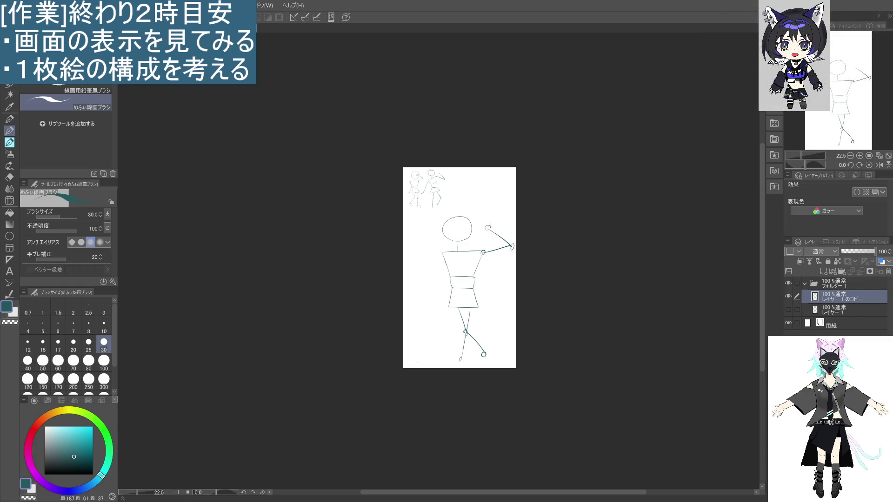
- Add two small circles stacked beside the left shoulder and torso
left_click_drag(441, 254, 442, 250)
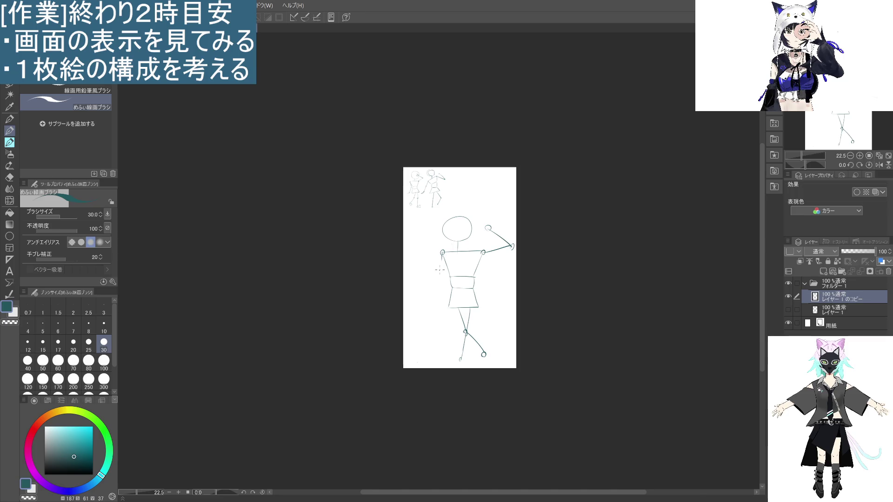
mouse_move(440, 273)
left_mouse_down()
mouse_move(431, 268)
mouse_move(445, 270)
left_mouse_up()
key("ctrl+z")
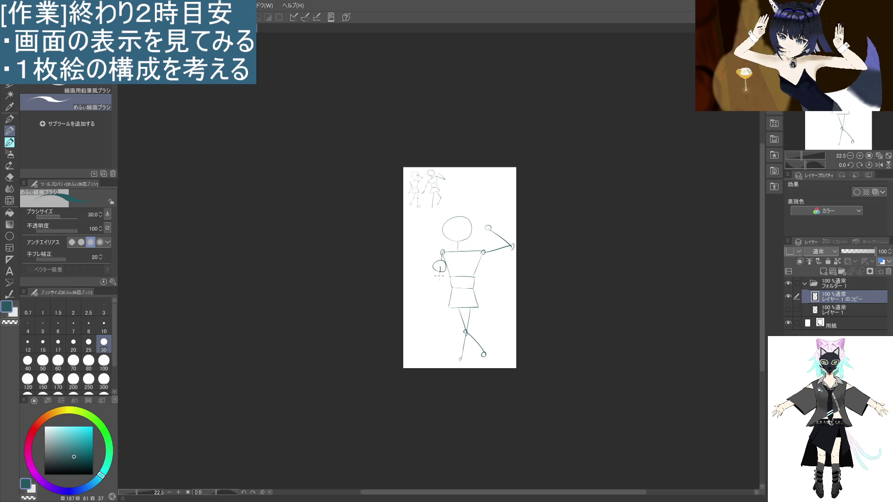
mouse_move(440, 275)
left_mouse_down()
mouse_move(432, 281)
mouse_move(446, 278)
left_mouse_up()
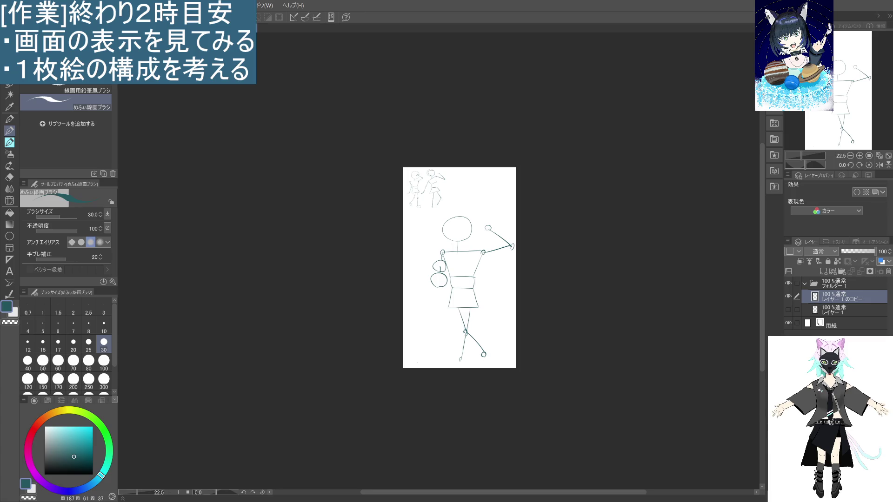
- Lasso the whole stick figure, move it slightly left, and deselect
key("m")
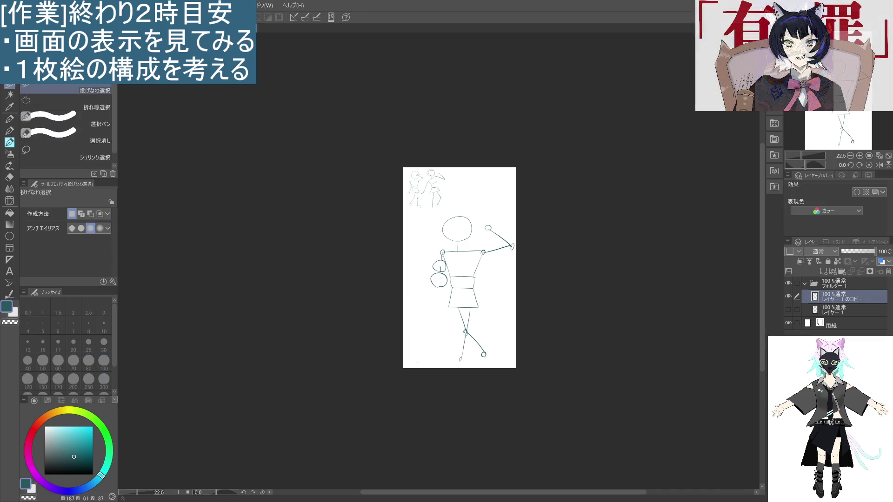
mouse_move(479, 359)
left_mouse_down()
mouse_move(421, 316)
mouse_move(486, 205)
mouse_move(499, 367)
mouse_move(491, 350)
mouse_move(466, 346)
left_mouse_up()
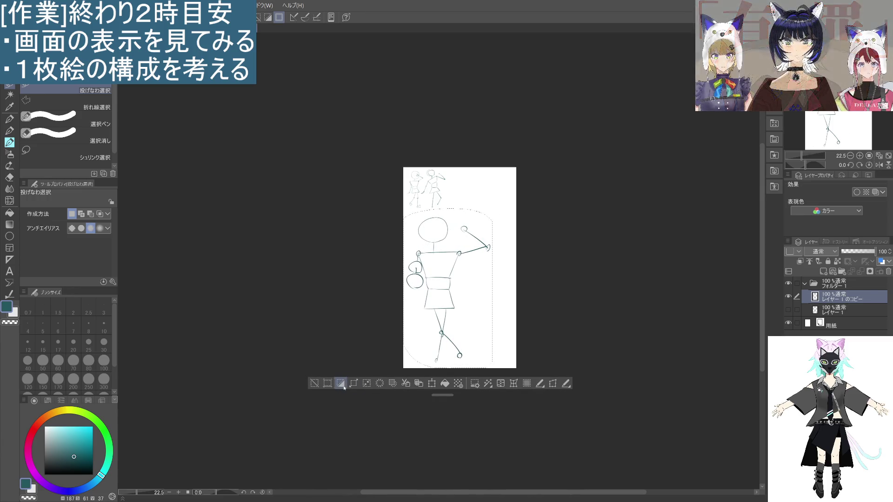
left_click(362, 413)
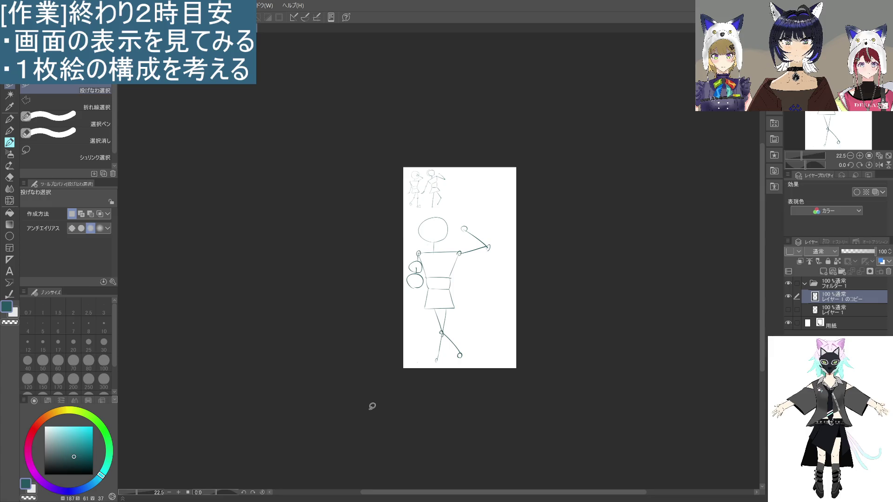
left_click(10, 131)
- Redraw the right arm straight out with a hand circle, and erase the crossed leg's knee segment
key("ctrl+z")
key("ctrl+z")
key("ctrl+z")
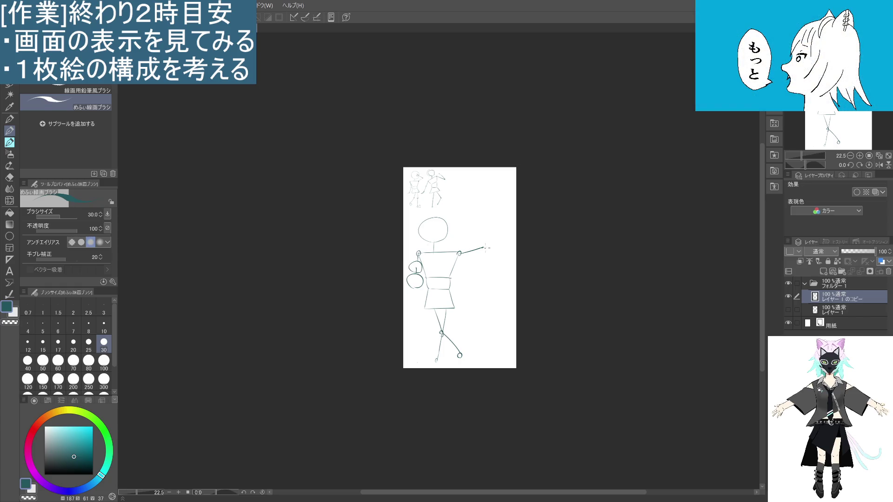
left_click_drag(484, 247, 511, 242)
key("ctrl+z")
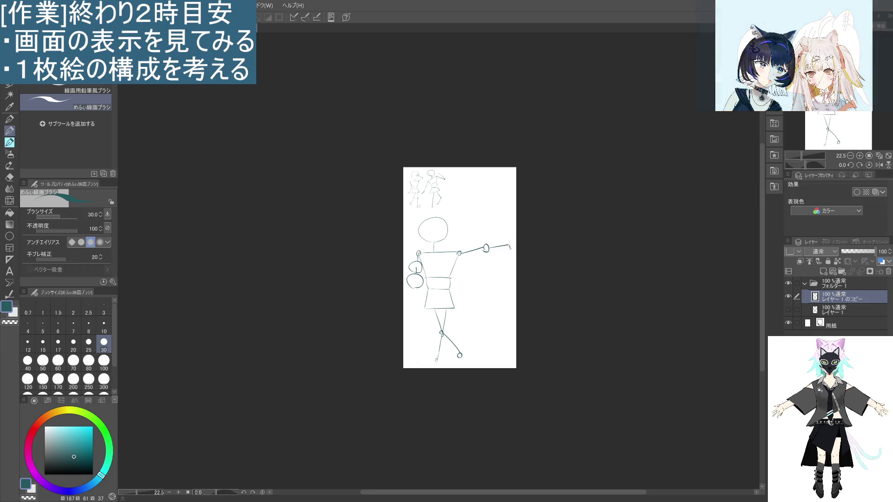
key("ctrl+z")
key("ctrl+z")
key("ctrl+z")
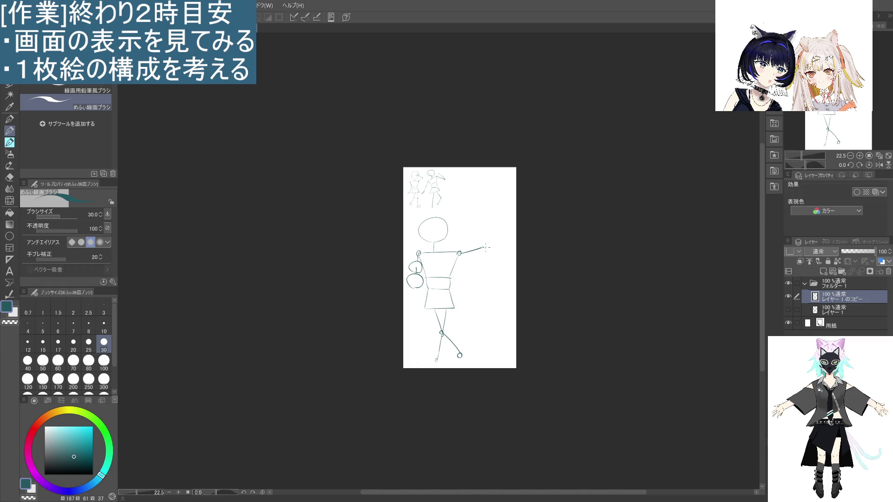
key("ctrl+y")
key("ctrl+y")
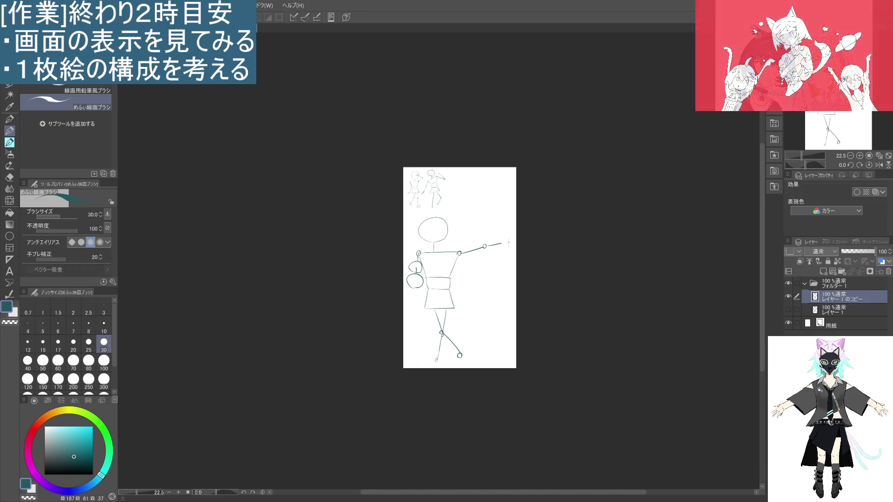
key("ctrl+y")
key("ctrl+y")
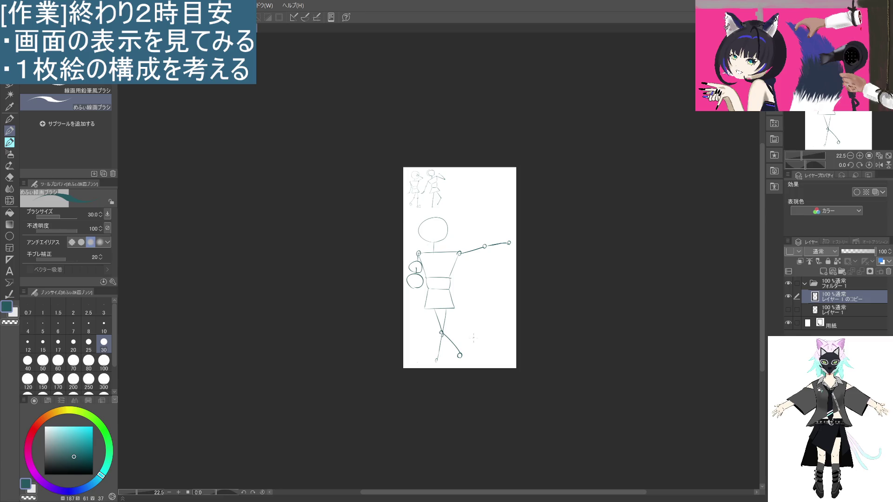
mouse_move(441, 333)
left_mouse_down()
mouse_move(434, 310)
mouse_move(433, 354)
left_mouse_up()
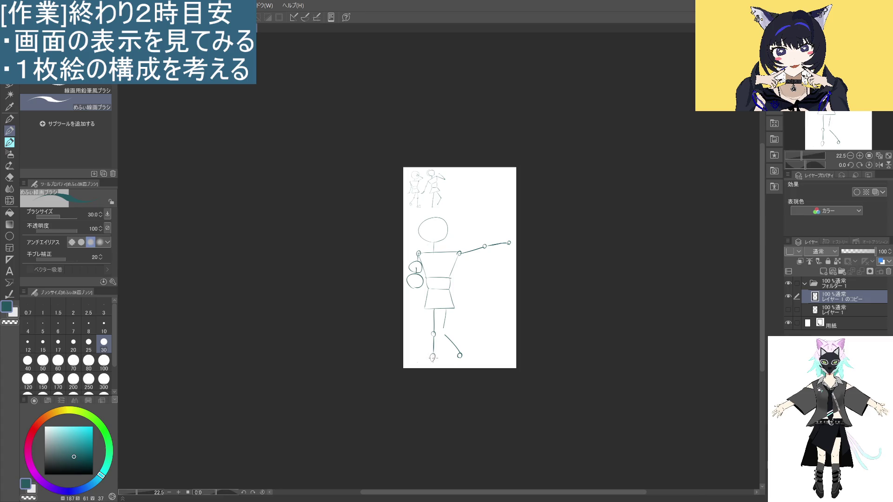
- Add a leg joint, erase the outstretched arm, and draw an arm hanging down beside the torso
left_click_drag(433, 357, 433, 357)
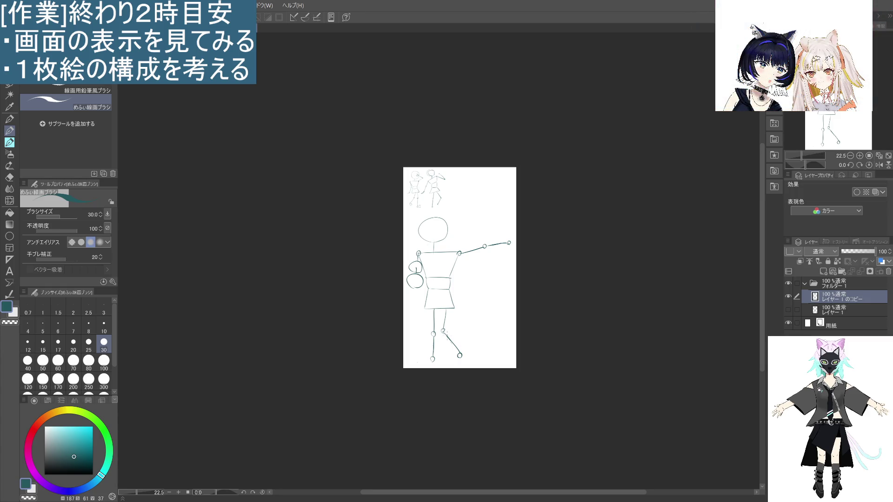
mouse_move(510, 243)
left_mouse_down()
mouse_move(461, 253)
mouse_move(492, 301)
left_mouse_up()
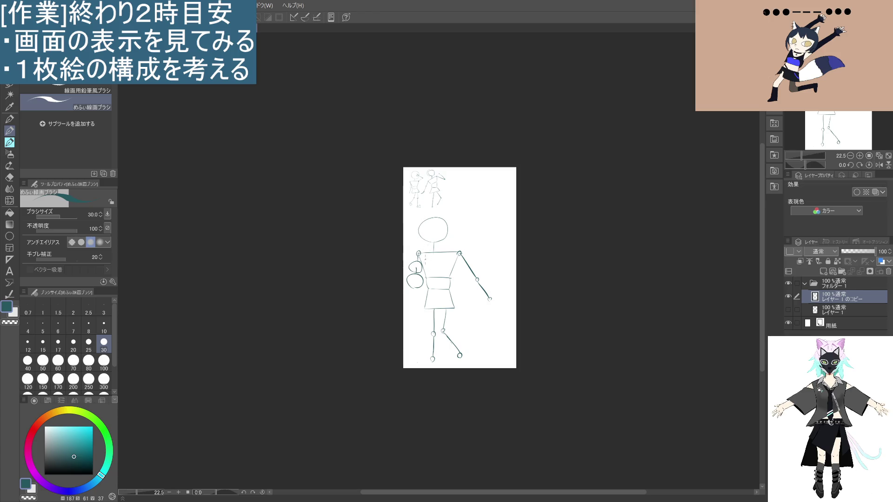
left_click_drag(423, 254, 426, 281)
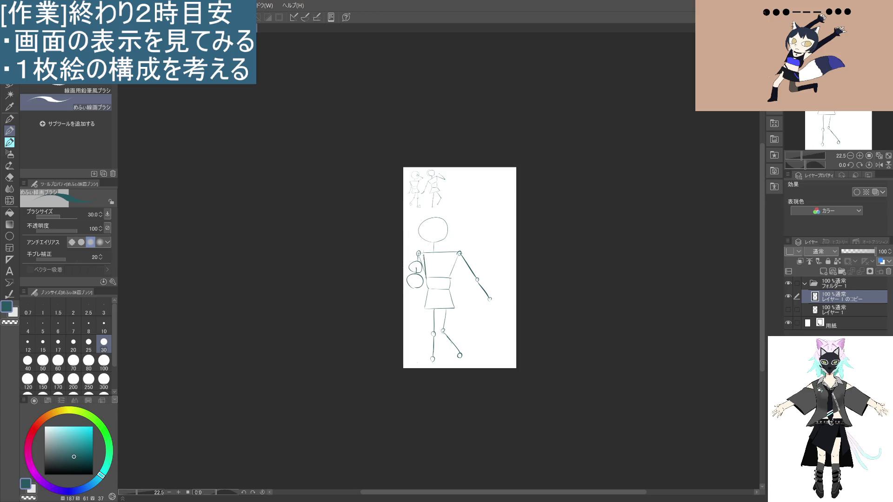